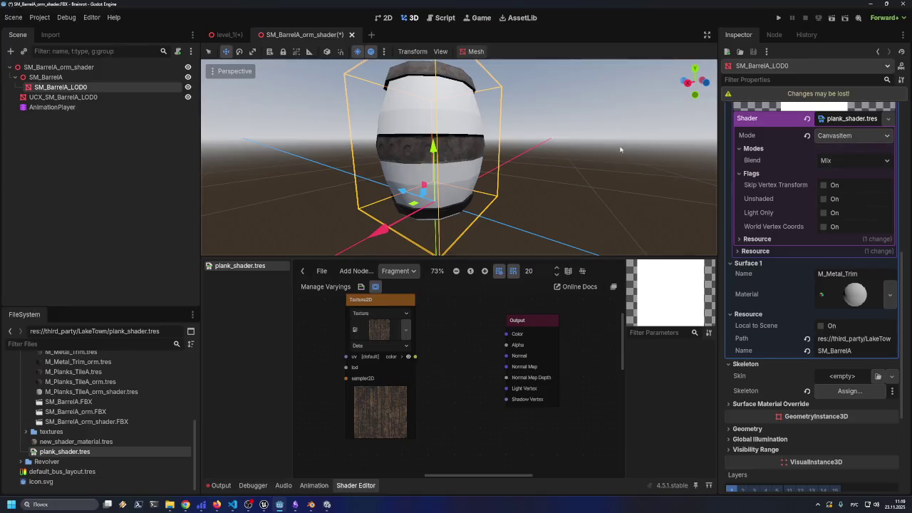
- Switch the plank shader's Mode to Particles, then Sky, then Fog, and finally back to Spatial
left_click(825, 137)
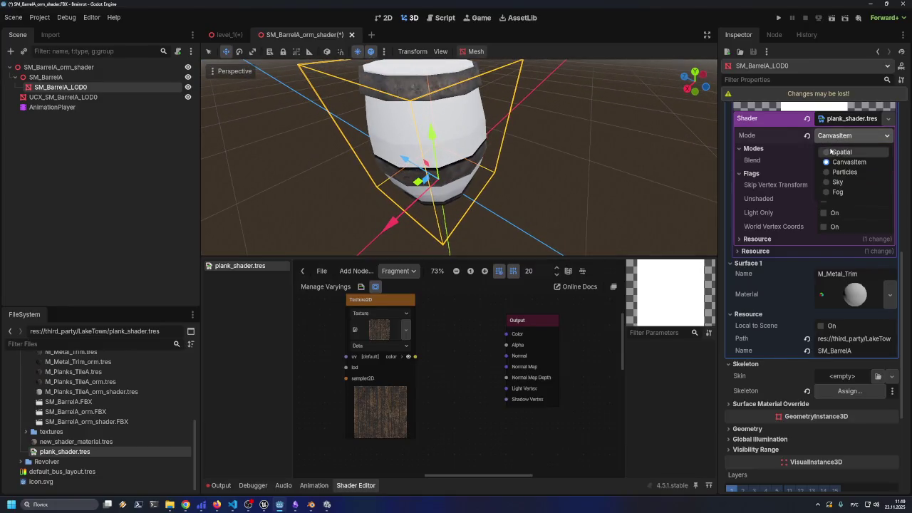
left_click(837, 173)
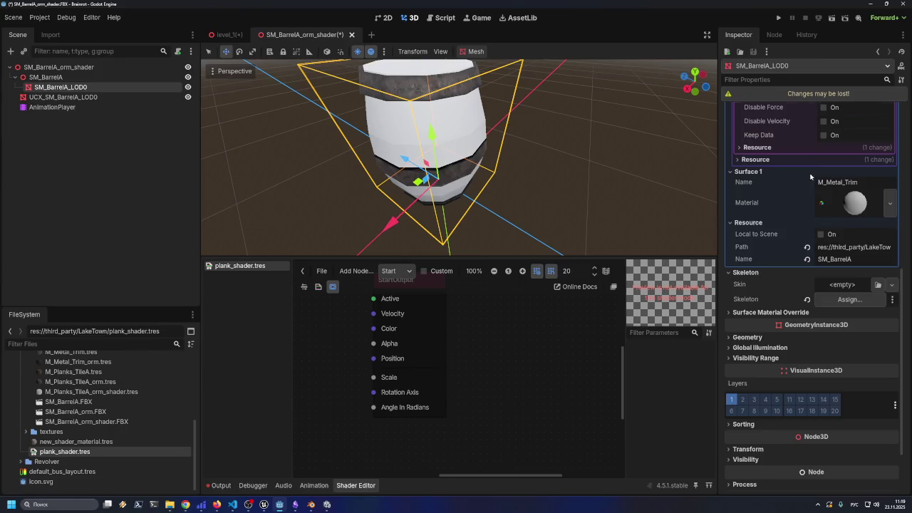
scroll(812, 178, "up", 5)
scroll(810, 182, "down", 2)
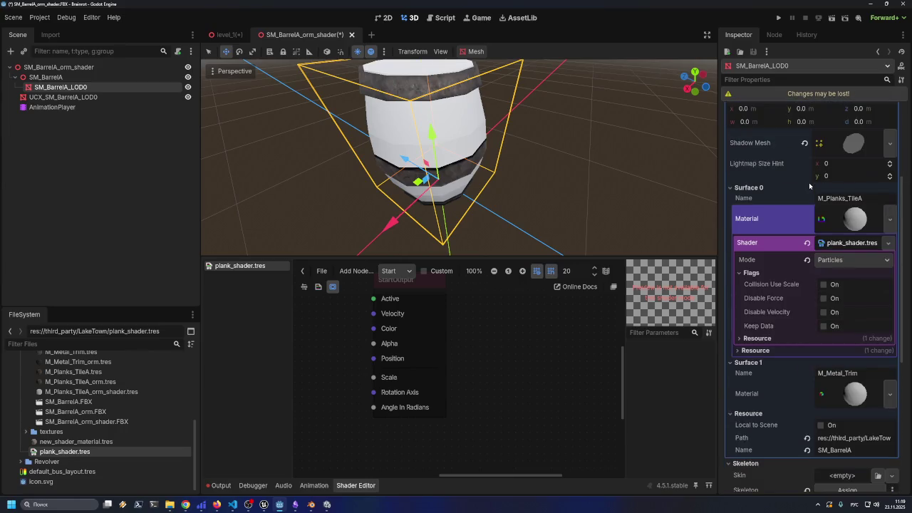
left_click(826, 260)
left_click(837, 306)
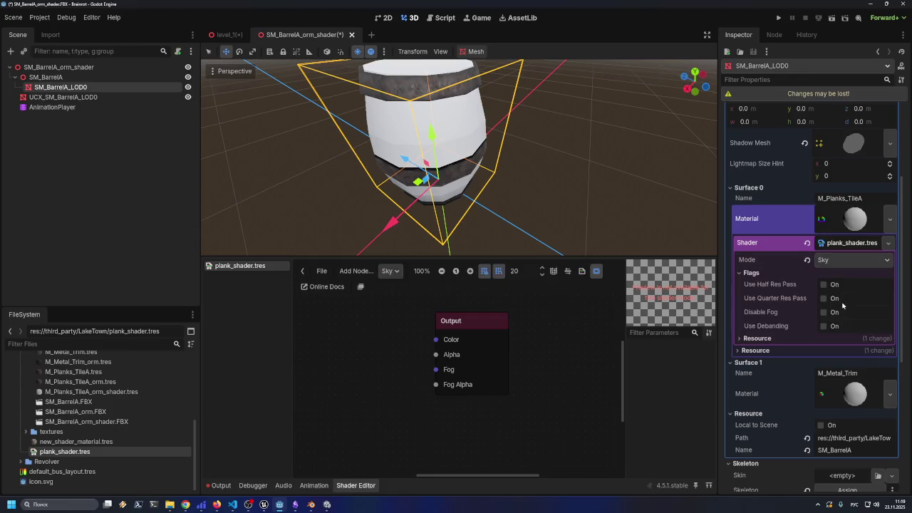
left_click(843, 262)
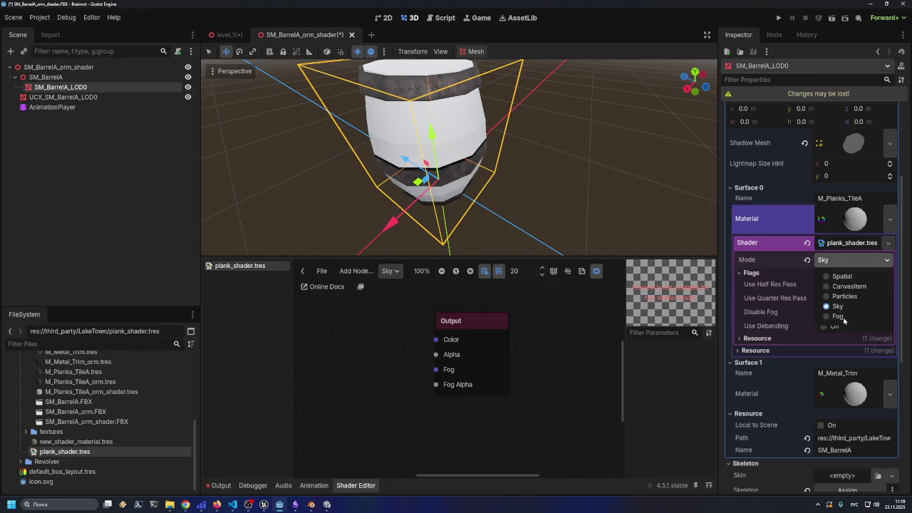
left_click(838, 316)
left_click(848, 261)
left_click(844, 277)
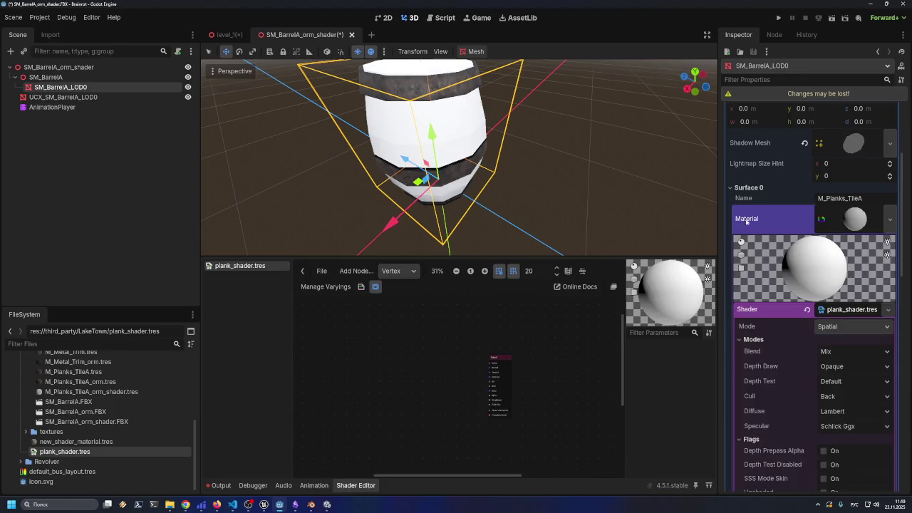
- Collapse the shader's Flags section and expand the metal trim material to review its Albedo, ORM and Normal Map textures
scroll(826, 227, "down", 3)
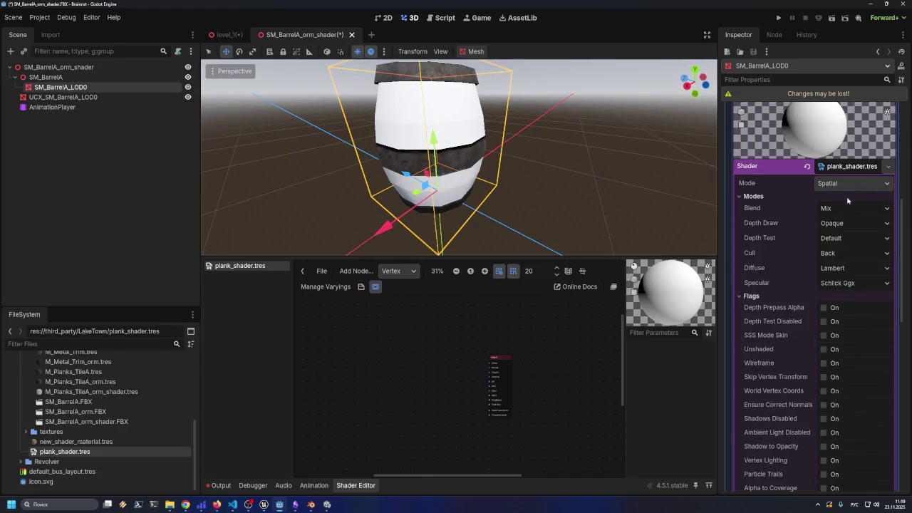
left_click(748, 297)
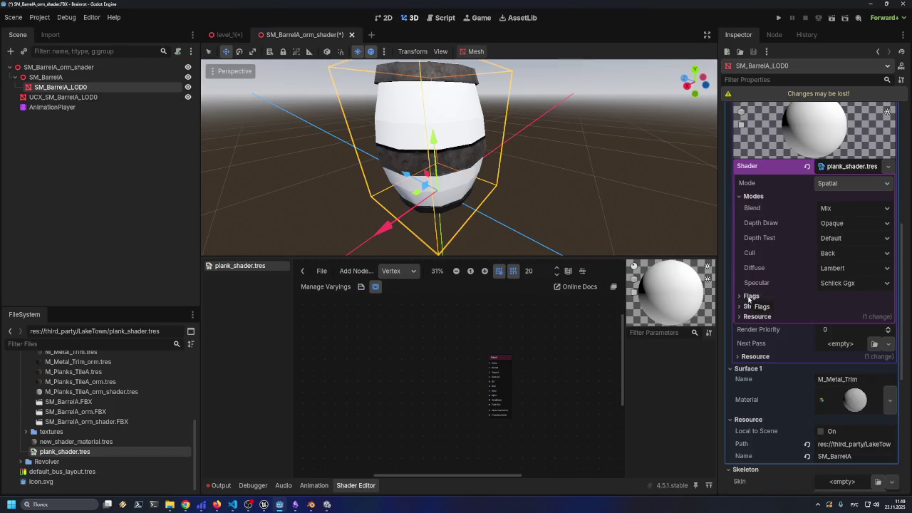
left_click(850, 402)
left_click(851, 403)
left_click(850, 402)
scroll(849, 401, "down", 5)
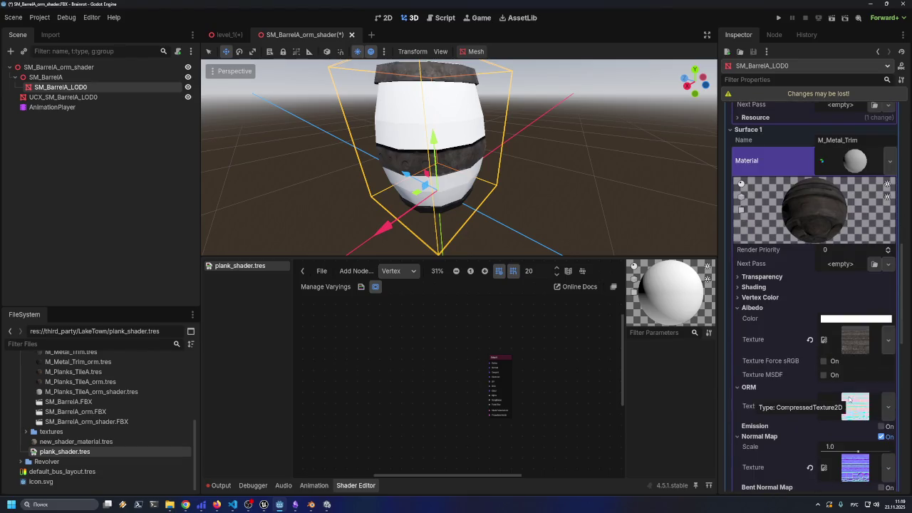
scroll(848, 400, "up", 2)
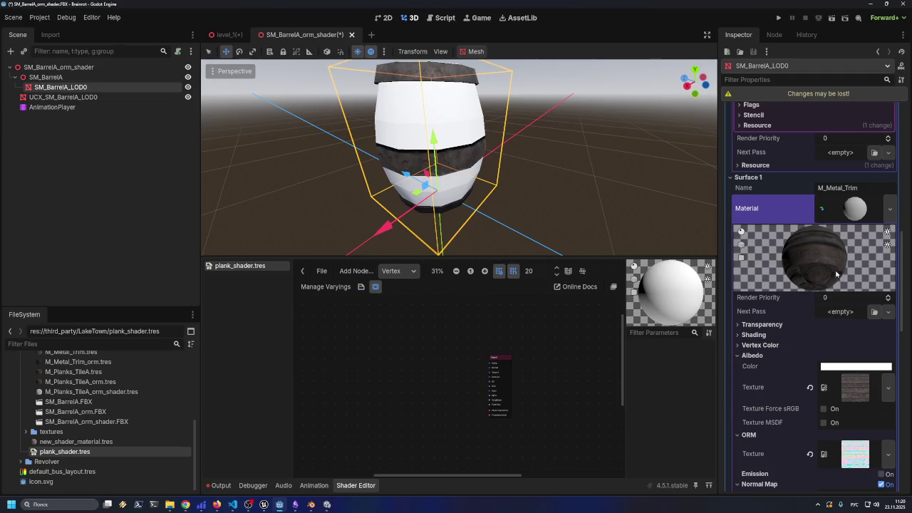
- Collapse the metal trim material and show the plank_shader.tres resource's properties
left_click(855, 213)
left_click(854, 212)
left_click(855, 212)
scroll(825, 277, "up", 4)
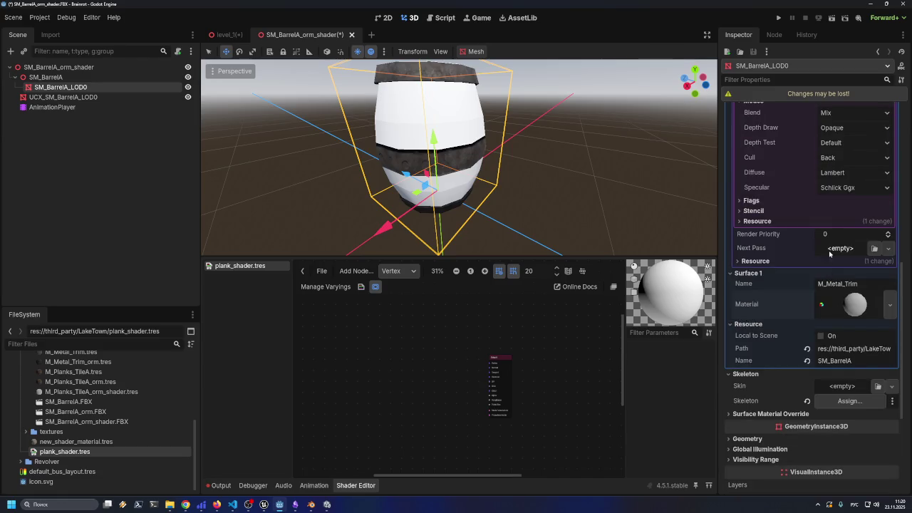
scroll(820, 265, "up", 12)
scroll(852, 266, "down", 6)
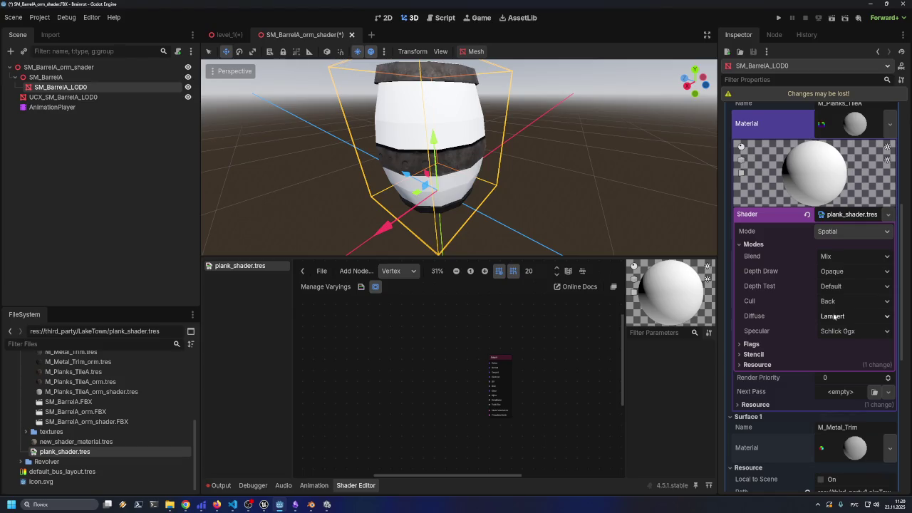
left_click(95, 454)
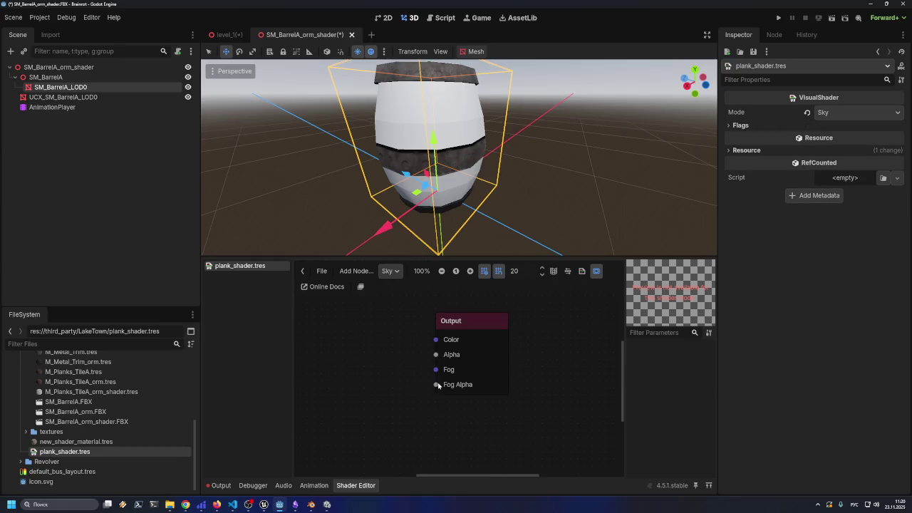
- Revert the plank shader to Spatial mode, save the barrel scene, and show the Fragment stage graph
key("ctrl+z")
key("ctrl+z")
key("ctrl+z")
key("ctrl+z")
key("ctrl+z")
key("ctrl+z")
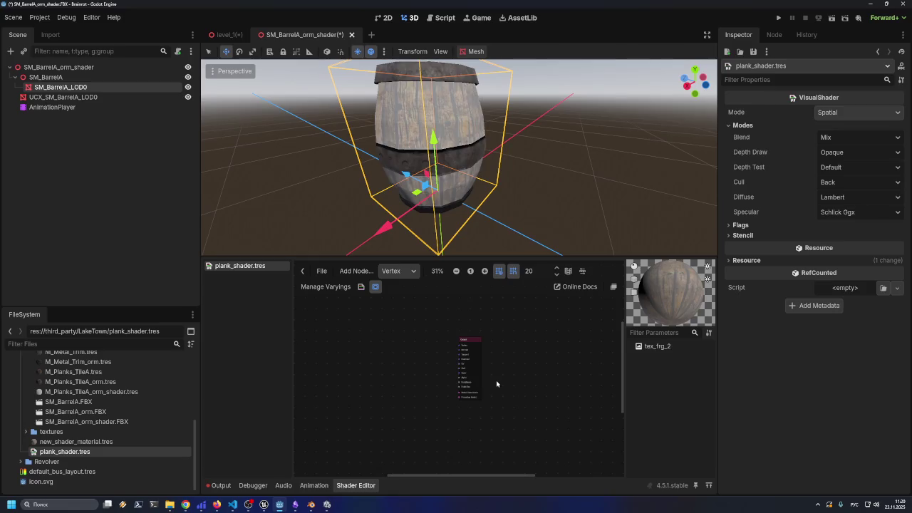
key("ctrl+s")
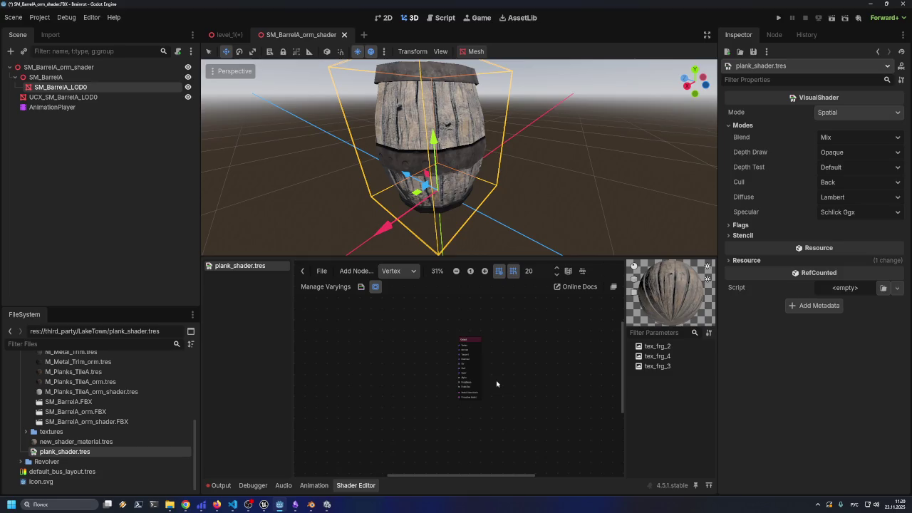
mouse_move(496, 242)
left_mouse_down()
mouse_move(587, 241)
mouse_move(507, 236)
mouse_move(494, 213)
left_mouse_up()
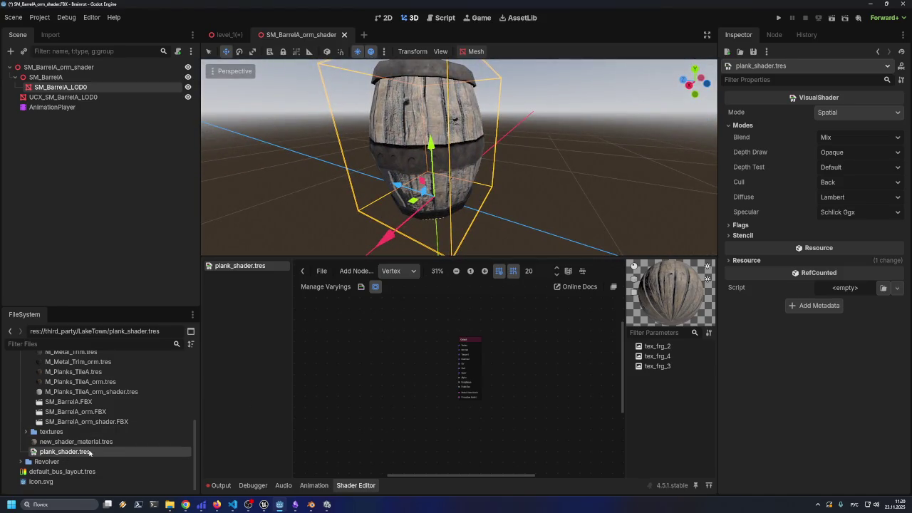
left_click(398, 271)
left_click(404, 297)
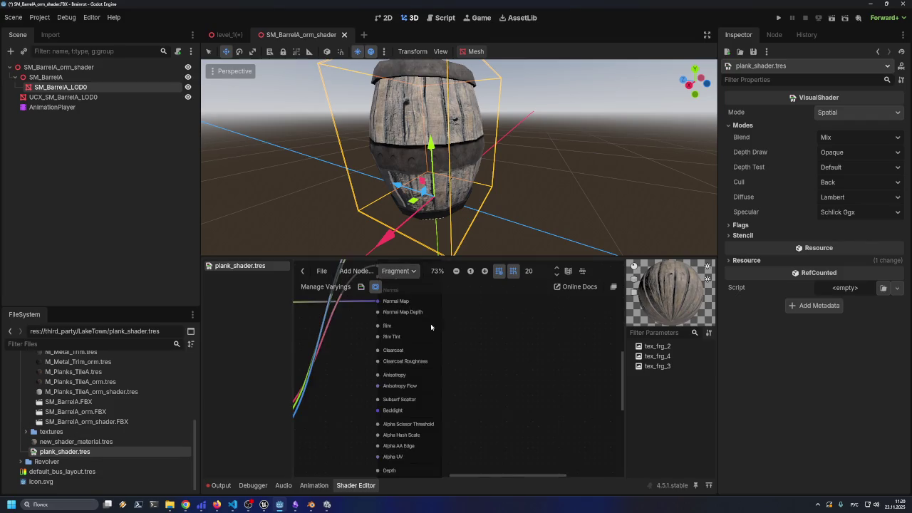
- Undo and redo shader graph connections until the wood texture feeds the albedo output
scroll(451, 353, "down", 4)
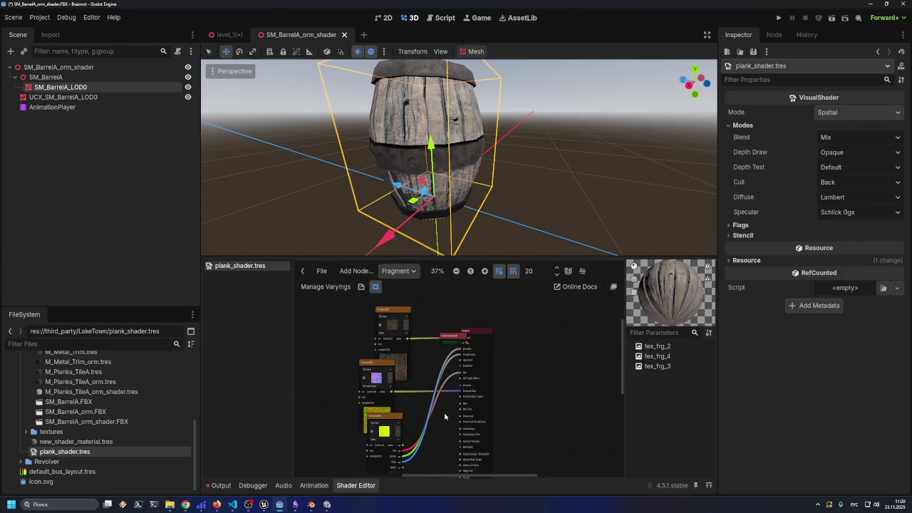
key("ctrl+z")
key("ctrl+z")
key("ctrl+z")
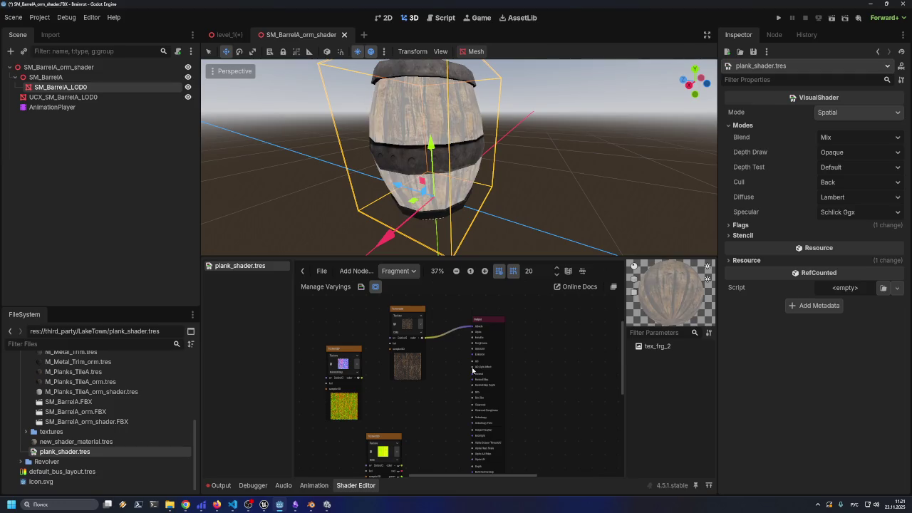
key("ctrl+shift+z")
key("ctrl+shift+z")
key("ctrl+shift+z")
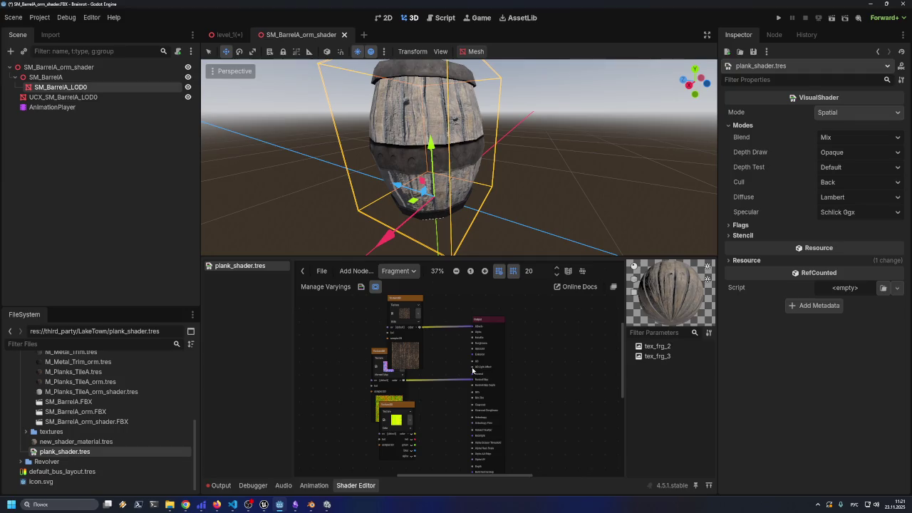
key("ctrl+shift+z")
key("ctrl+shift+z")
key("ctrl+shift+z")
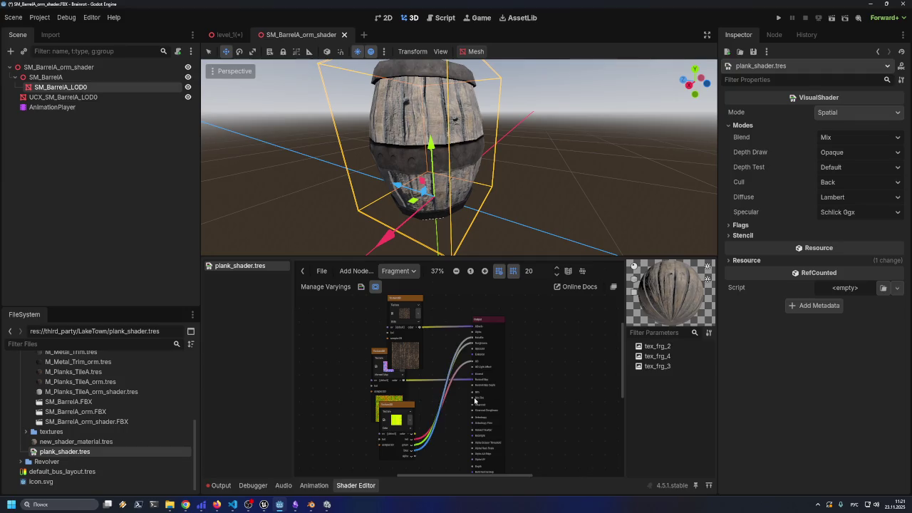
key("ctrl+z")
key("ctrl+z")
key("ctrl+shift+z")
key("ctrl+z")
- Save the barrel scene, dismiss the unknown FBX format alert twice, and close the shader scene
key("ctrl+s")
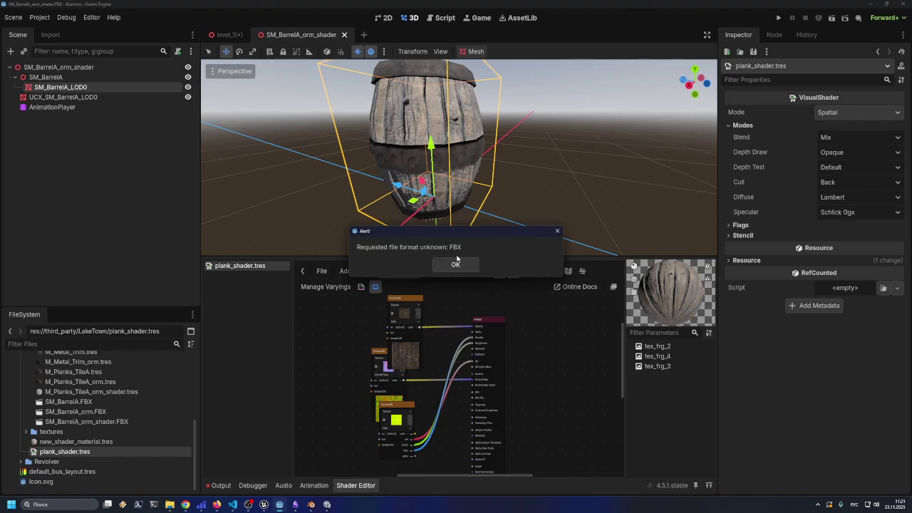
left_click(455, 263)
key("ctrl+s")
left_click(448, 266)
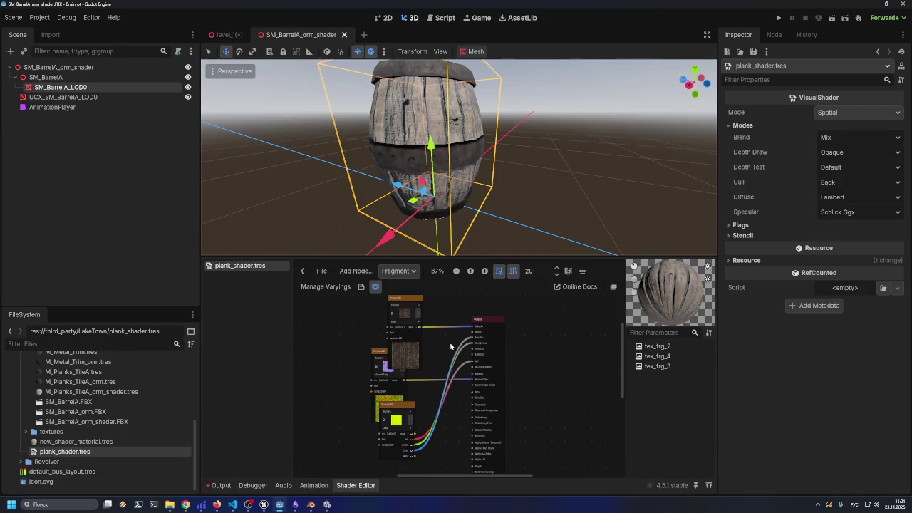
scroll(403, 106, "up", 3)
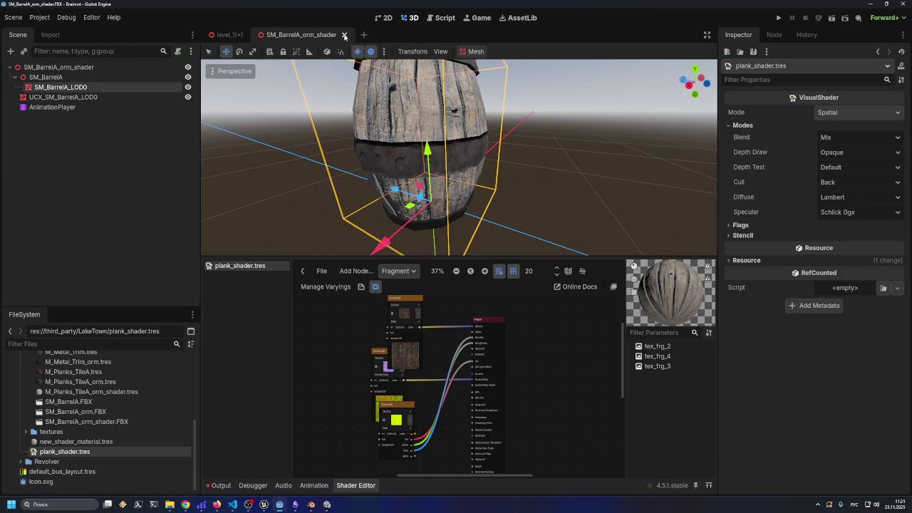
left_click(344, 34)
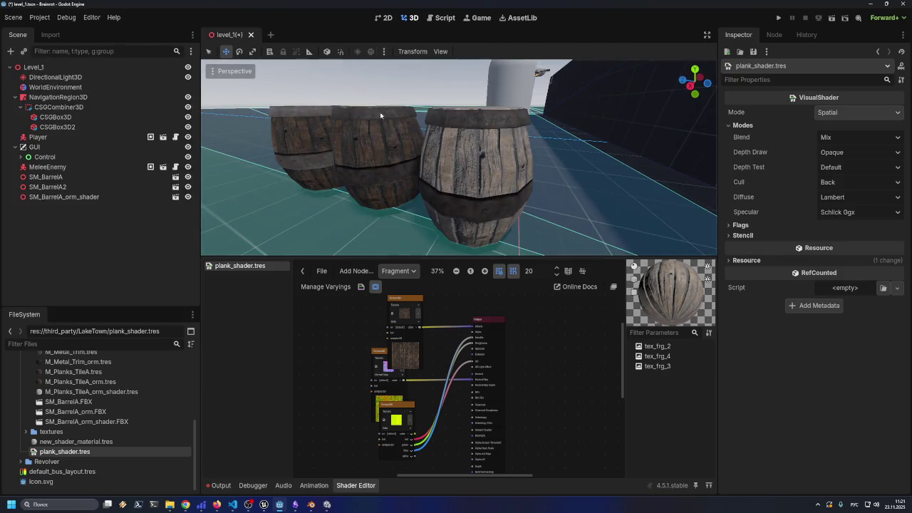
mouse_move(361, 183)
left_mouse_down()
mouse_move(356, 193)
mouse_move(386, 197)
mouse_move(367, 186)
left_mouse_up()
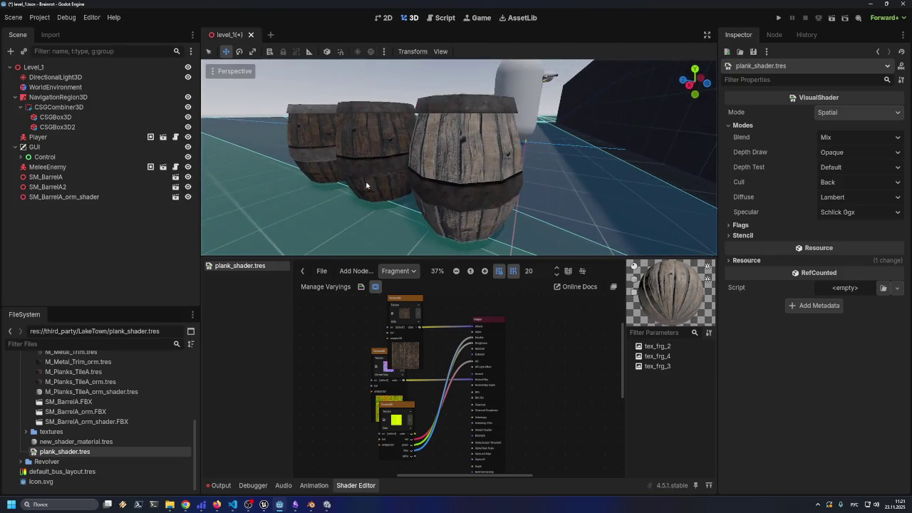
left_click(56, 87)
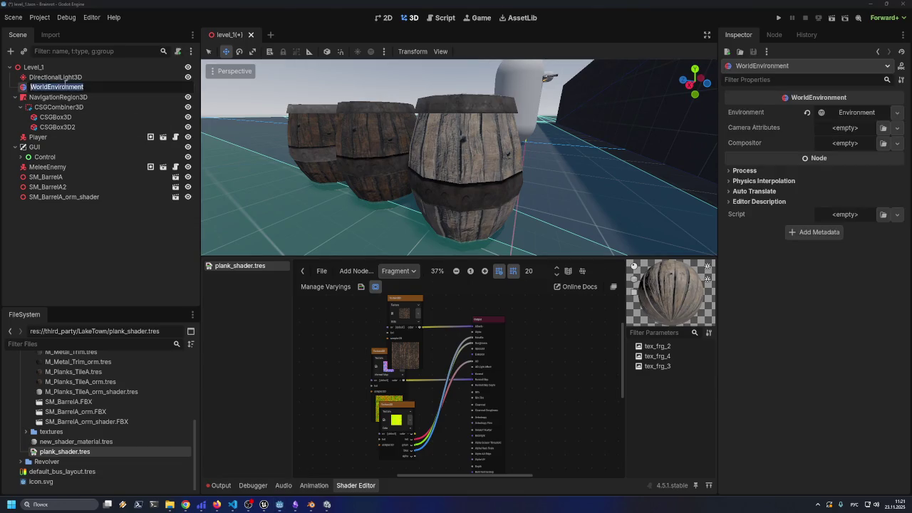
left_click(877, 113)
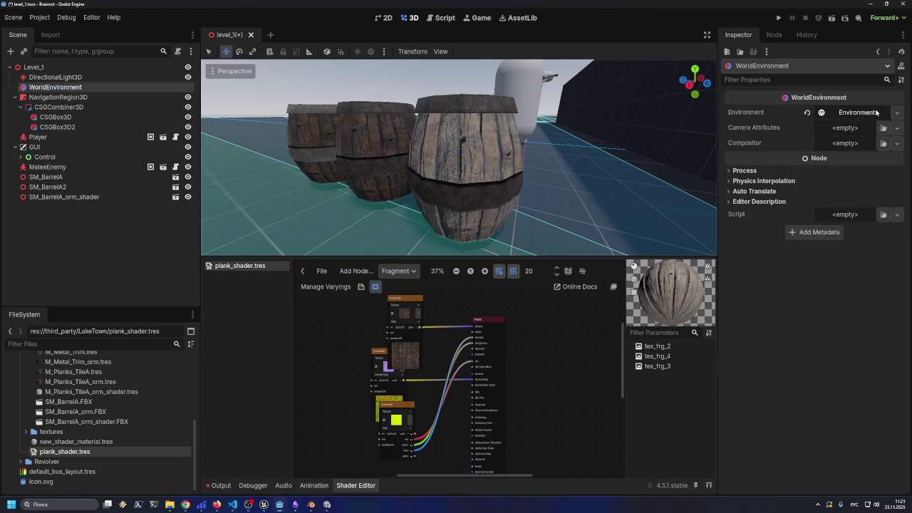
left_click(862, 112)
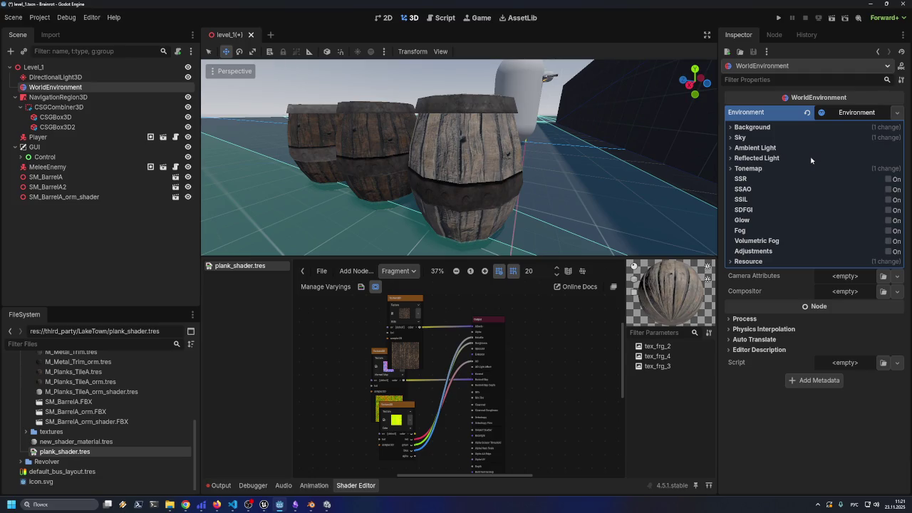
left_click(761, 128)
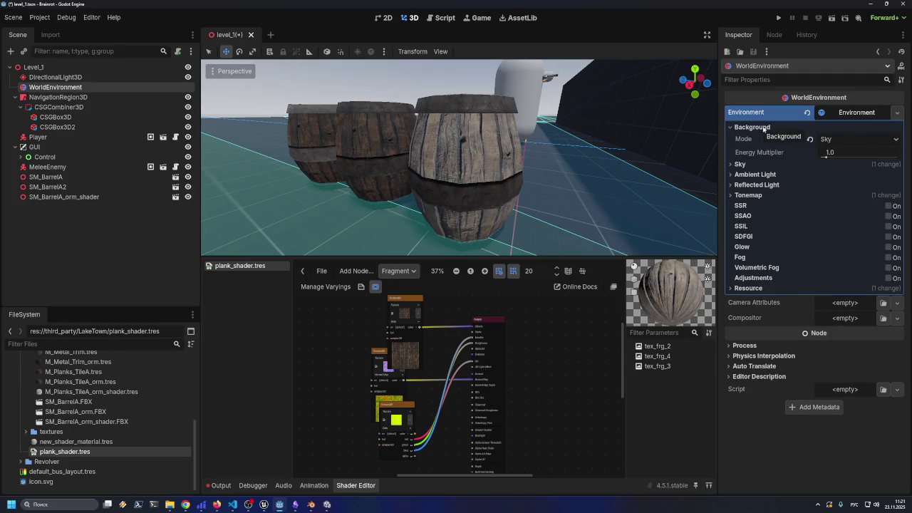
left_click(810, 140)
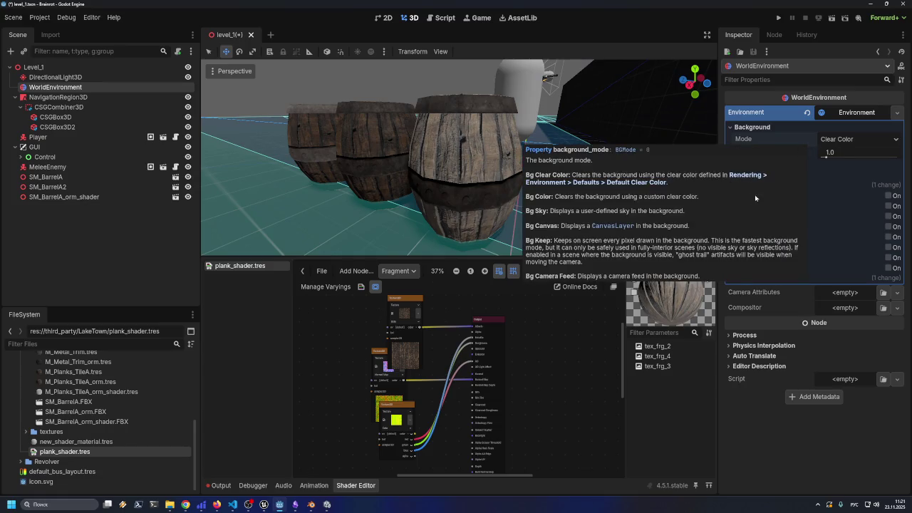
key("ctrl+z")
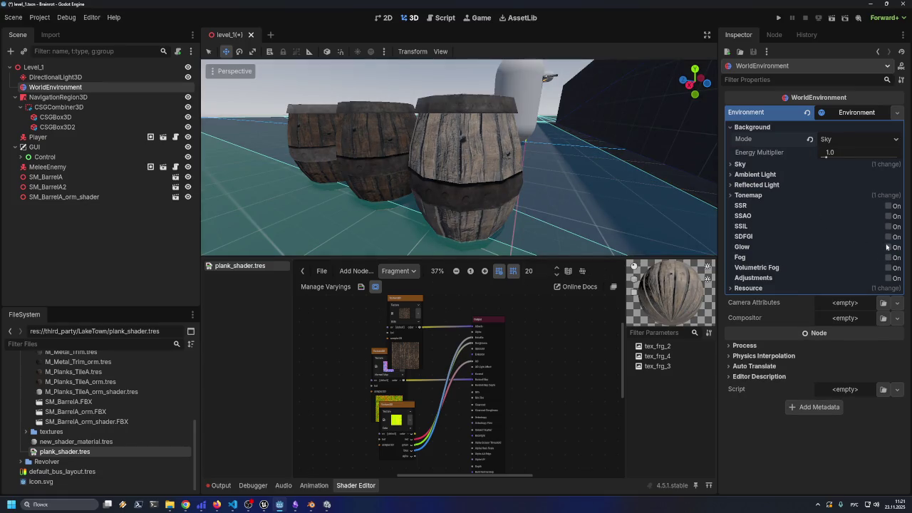
left_click(833, 156)
left_click_drag(828, 155, 825, 158)
left_click(741, 164)
left_click(810, 176)
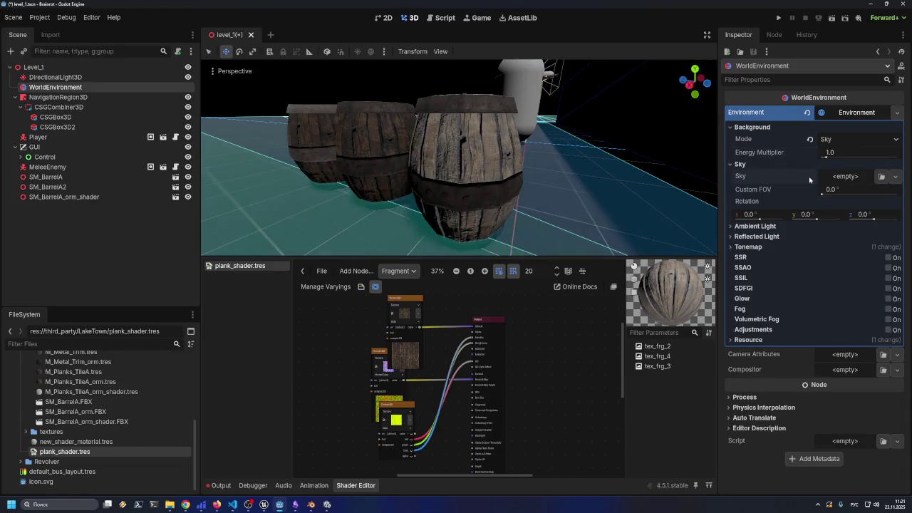
key("ctrl+z")
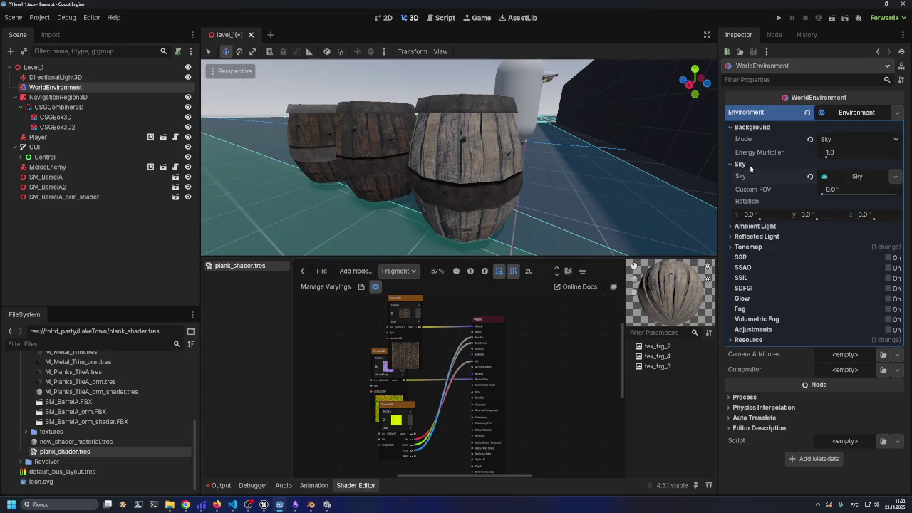
left_click(746, 165)
left_click(750, 175)
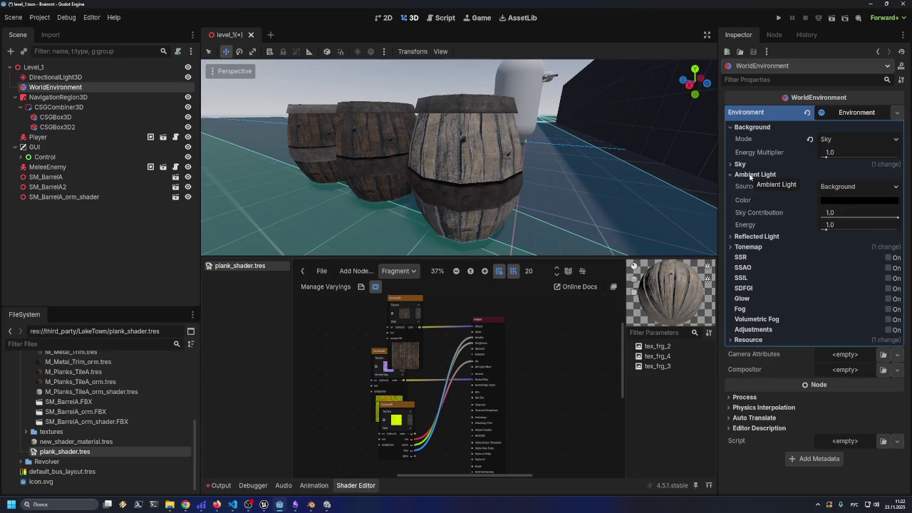
mouse_move(896, 218)
left_mouse_down()
mouse_move(806, 220)
mouse_move(897, 218)
left_mouse_up()
left_click_drag(822, 230, 881, 230)
left_click(809, 225)
left_click(738, 237)
left_click(826, 249)
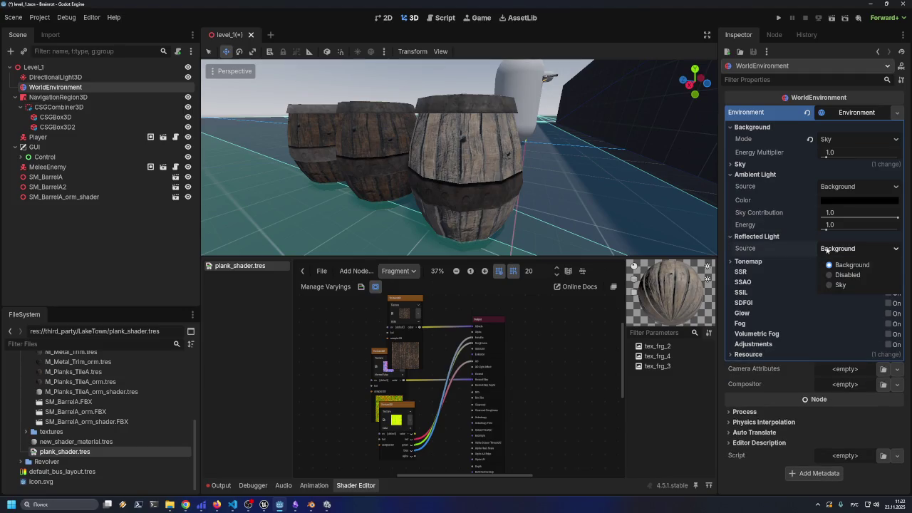
left_click(835, 276)
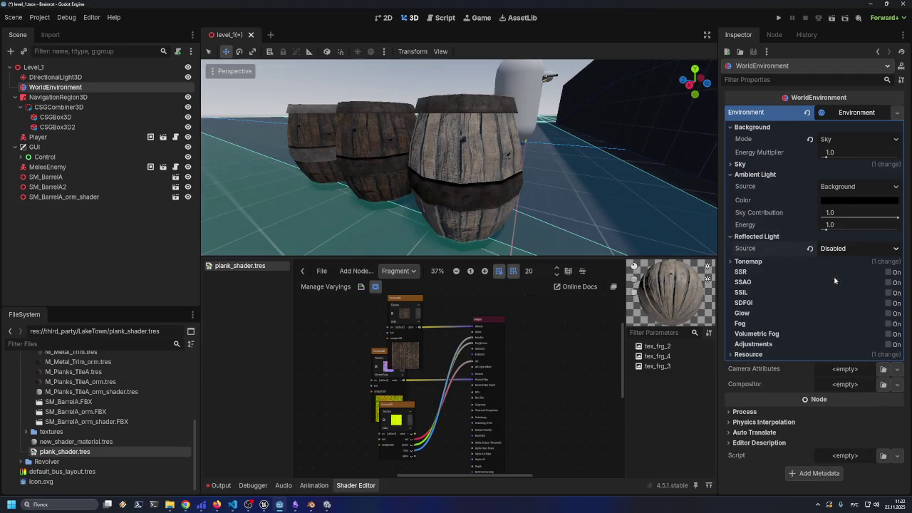
left_click(810, 248)
left_click(746, 238)
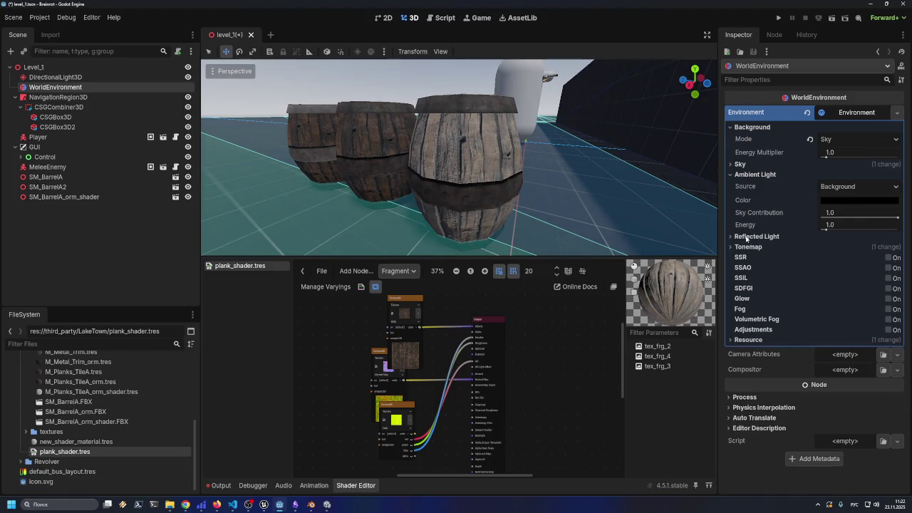
left_click(749, 247)
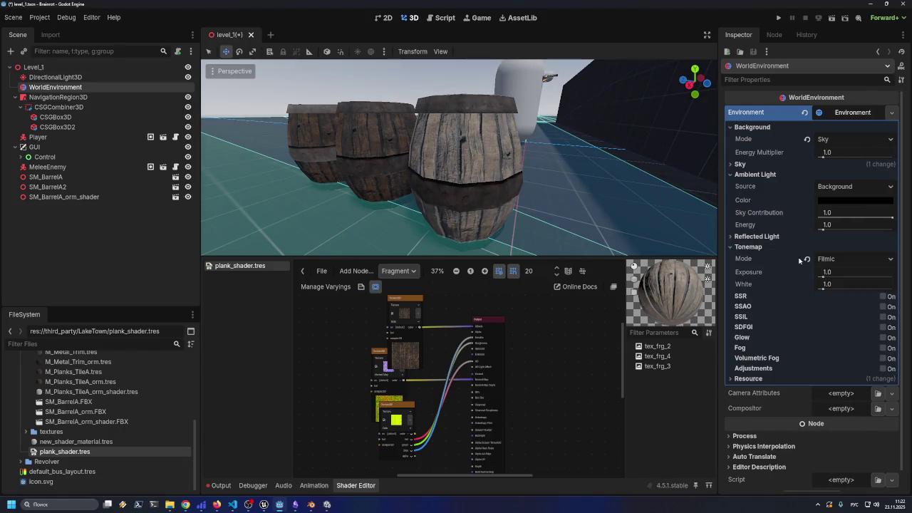
left_click(748, 247)
left_click(743, 176)
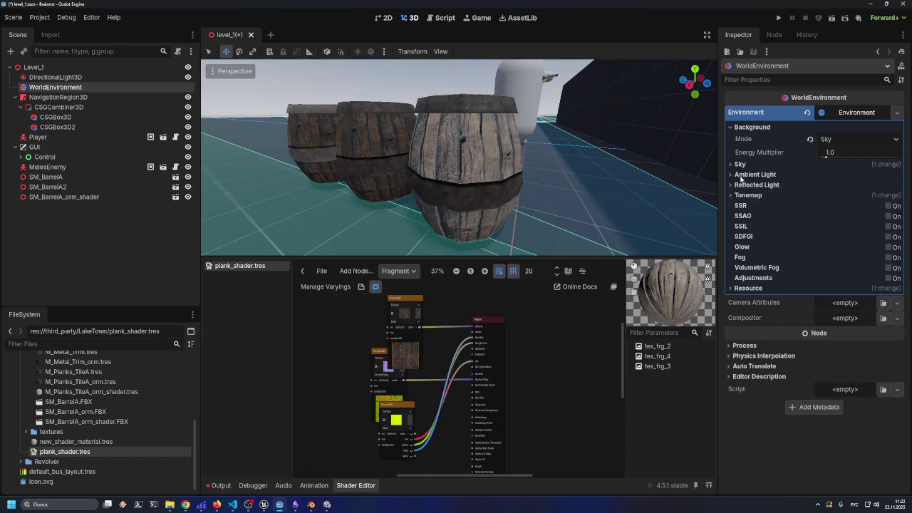
scroll(420, 196, "up", 3)
scroll(377, 173, "down", 8)
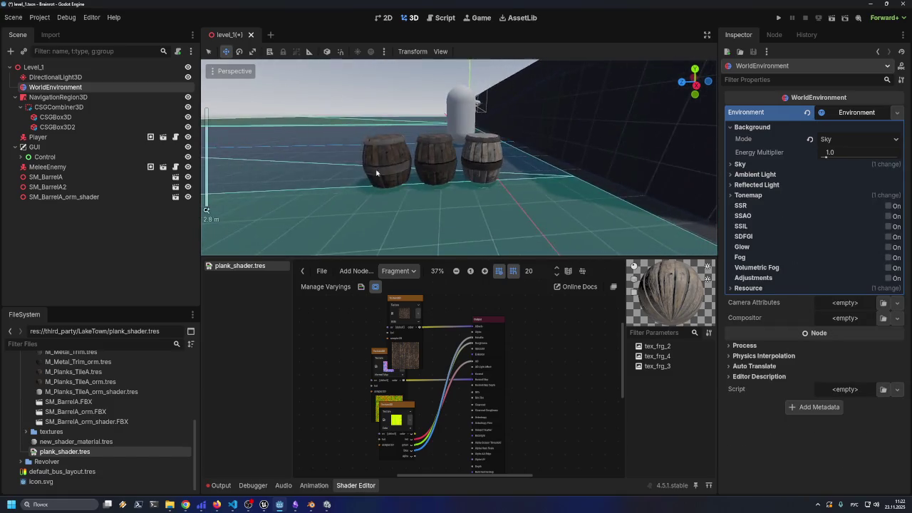
scroll(350, 161, "up", 2)
left_click(349, 160)
scroll(349, 160, "up", 4)
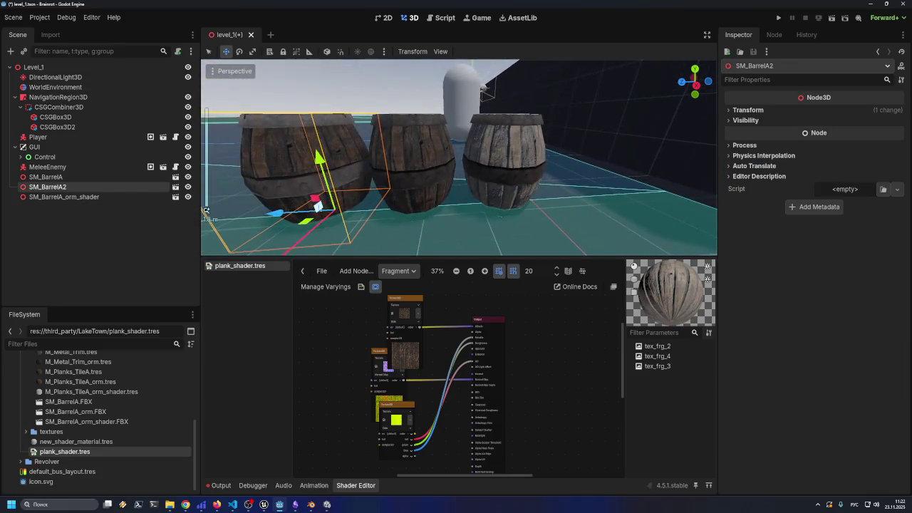
scroll(71, 403, "up", 3)
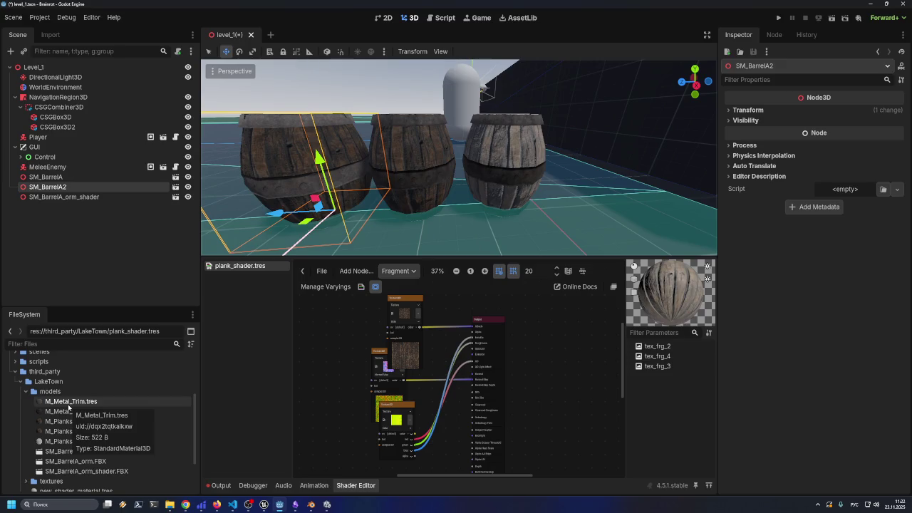
left_click(392, 165)
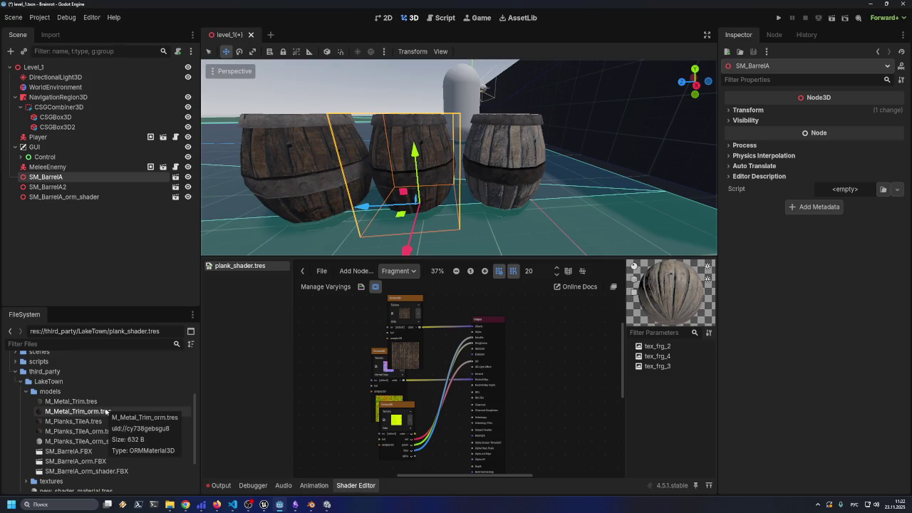
left_click(537, 160)
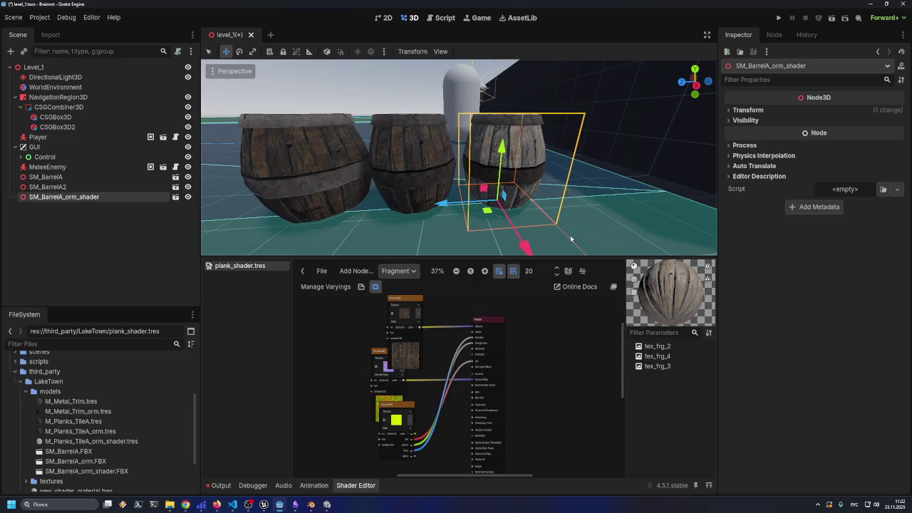
- Frame the selected barrel in the 3D view, then clear the selection
key("f")
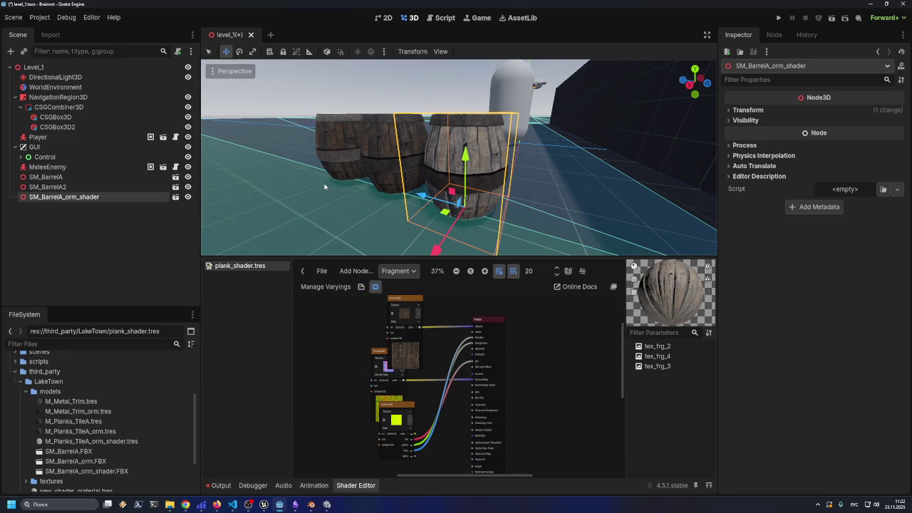
scroll(416, 194, "up", 5)
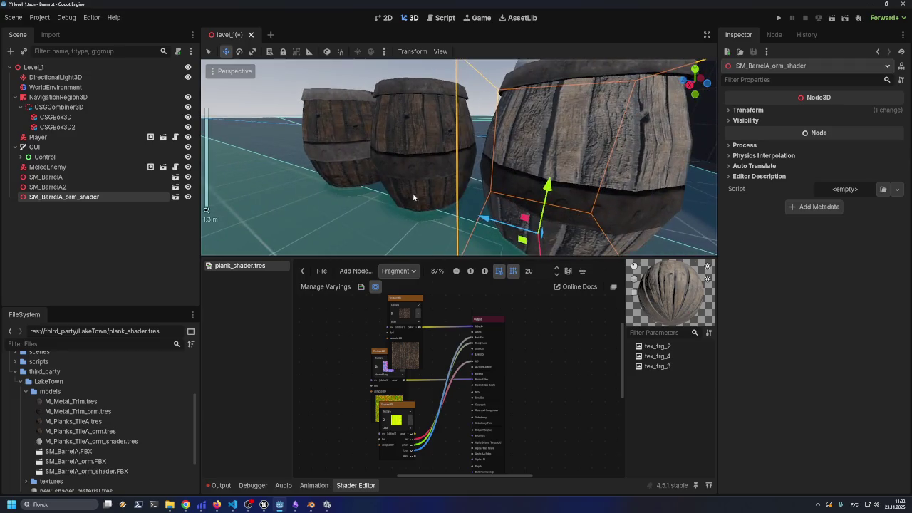
left_click(395, 219)
scroll(396, 220, "down", 3)
left_click(602, 141)
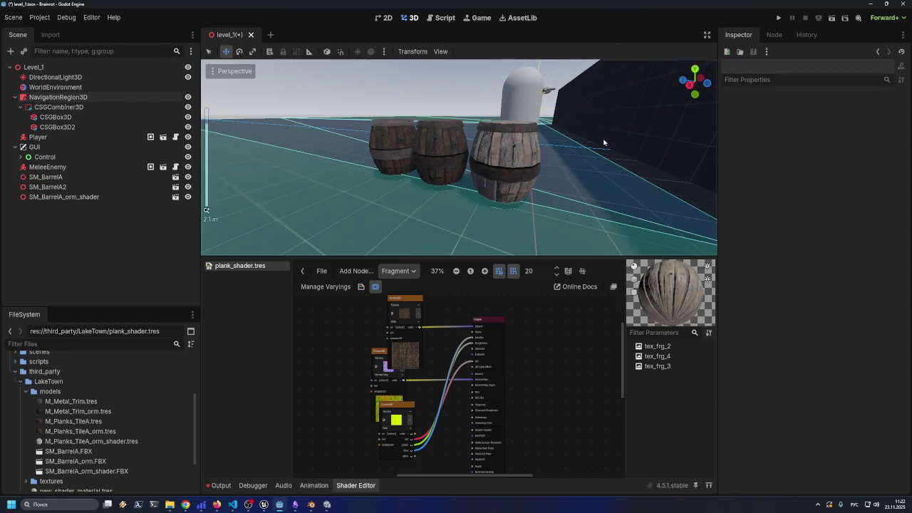
scroll(603, 140, "up", 3)
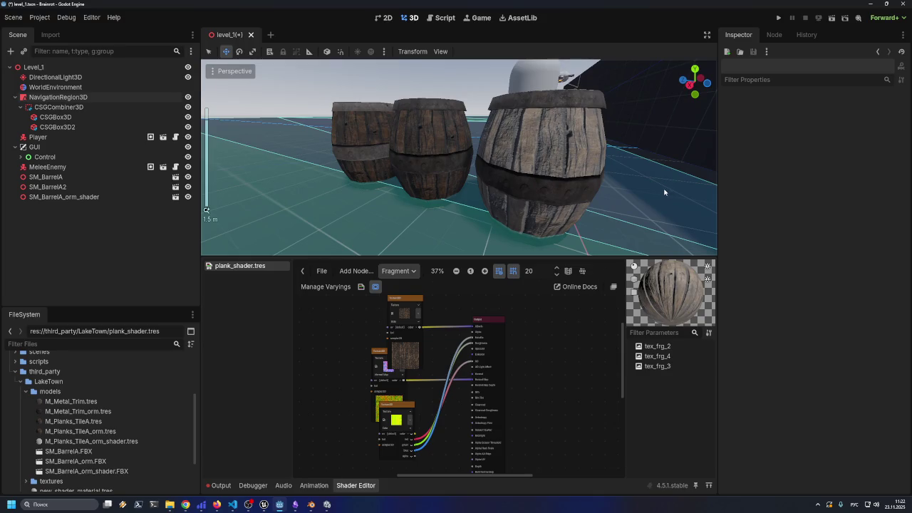
- Save the level scene and widen the 3D view and shader graph area
key("ctrl+s")
left_click_drag(664, 188, 669, 210)
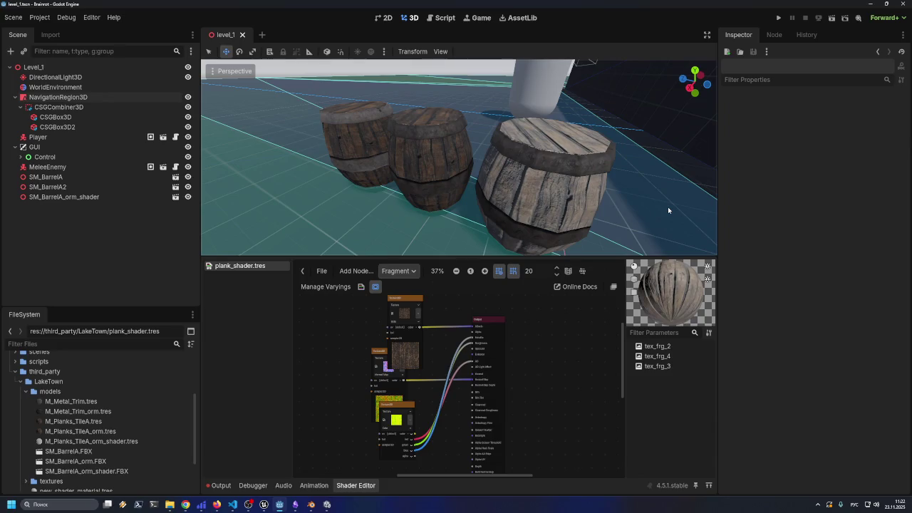
left_click_drag(718, 256, 747, 255)
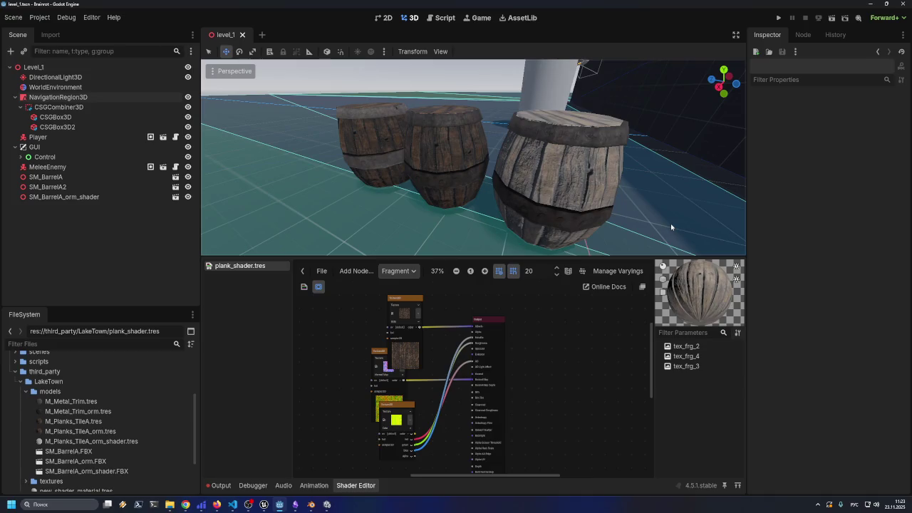
- Move the top Texture2D node up and right in the graph, then show M_Planks_TileA.tres properties
left_click(585, 191)
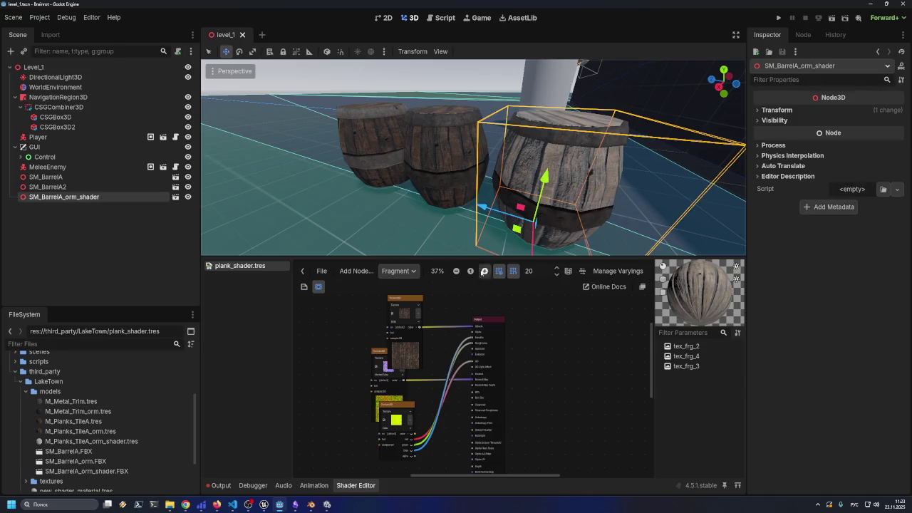
mouse_move(401, 299)
left_mouse_down()
mouse_move(399, 286)
mouse_move(420, 286)
left_mouse_up()
scroll(450, 349, "up", 3)
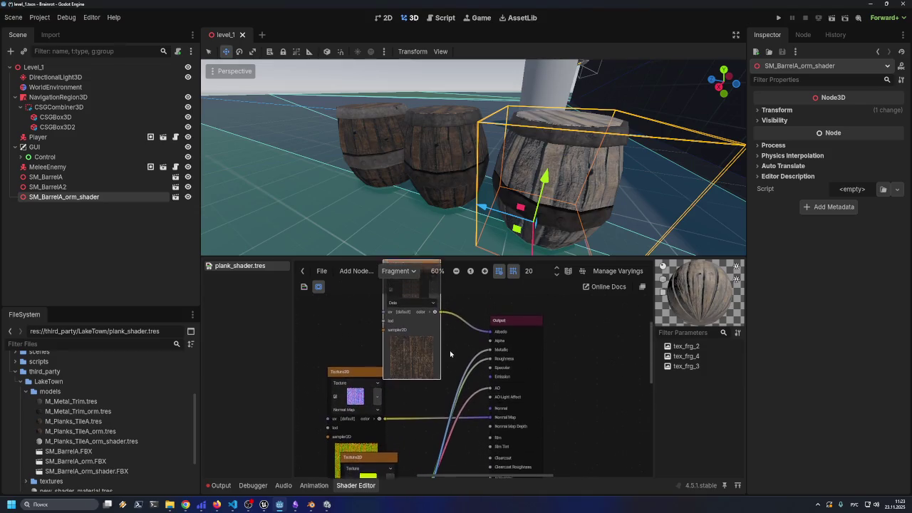
scroll(450, 352, "up", 3)
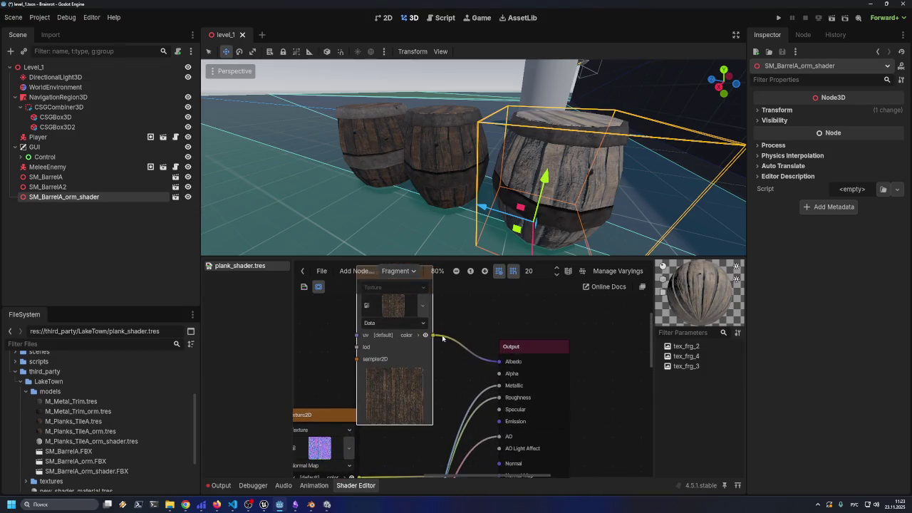
scroll(427, 367, "up", 3)
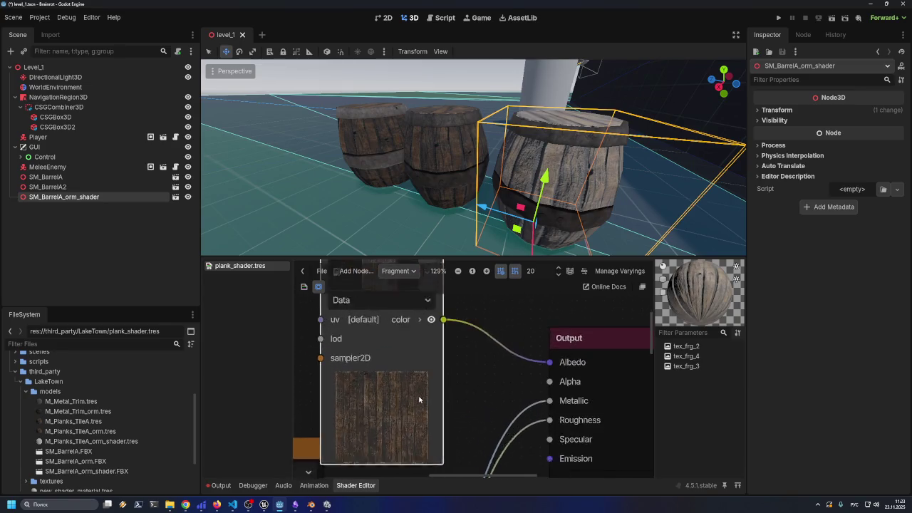
scroll(419, 400, "up", 3)
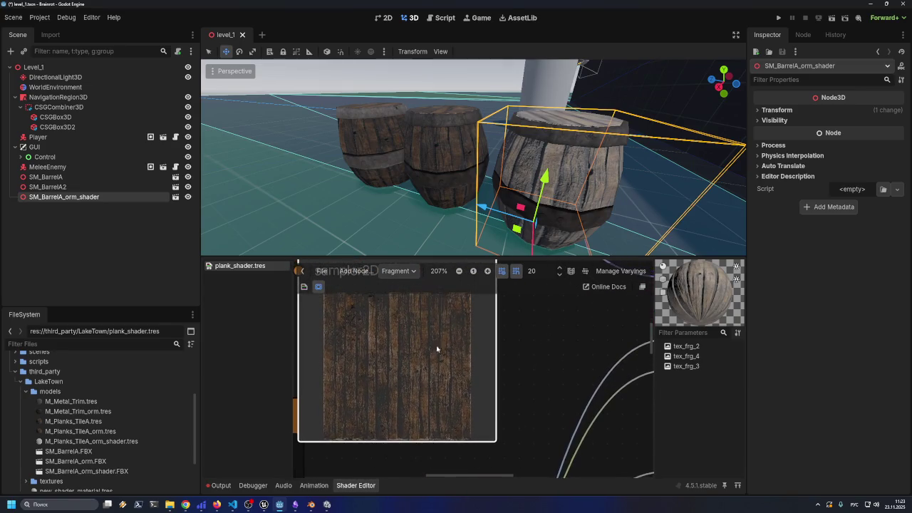
scroll(413, 350, "down", 3)
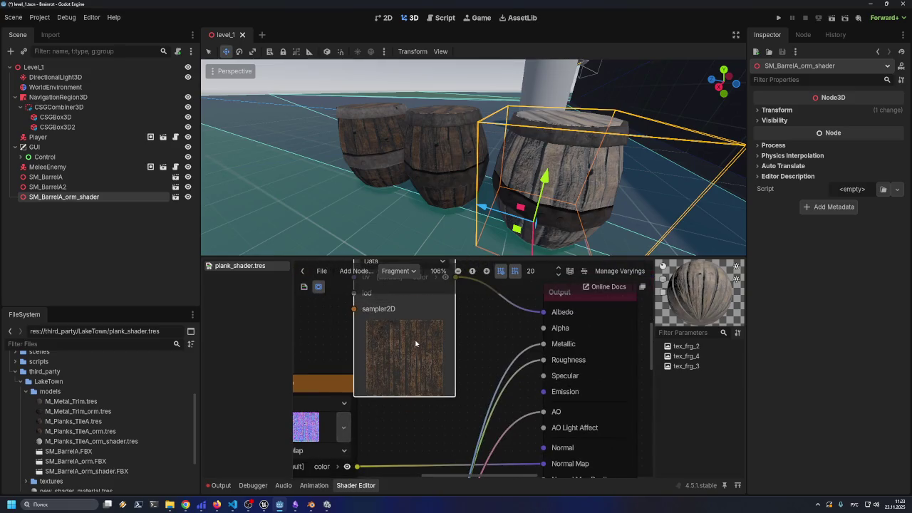
mouse_move(447, 340)
left_mouse_down()
mouse_move(455, 352)
mouse_move(449, 378)
left_mouse_up()
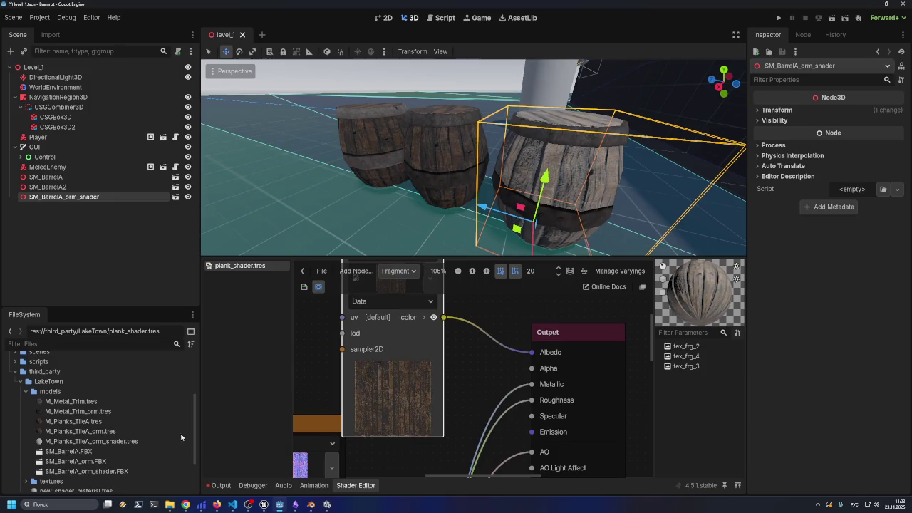
left_click(102, 423)
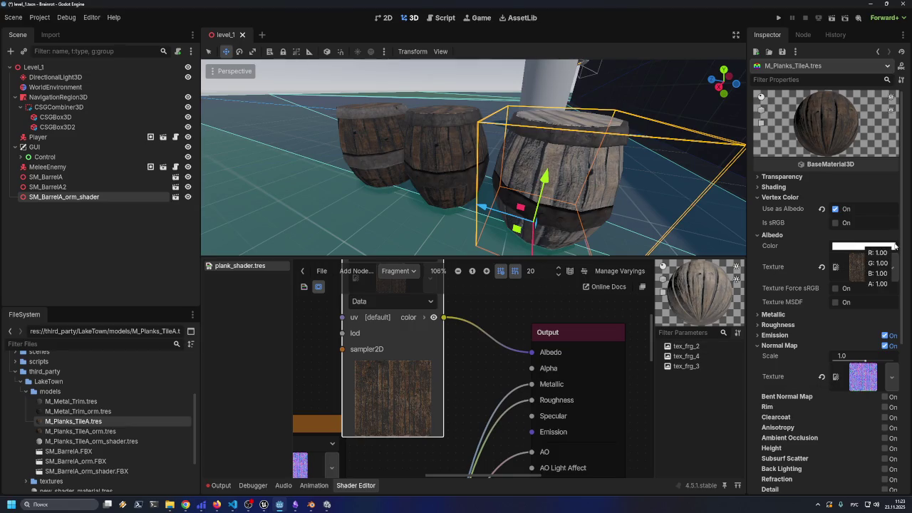
- Leave Vertex Color 'Use as Albedo' unchecked on M_Planks_TileA, save, and open the plank ORM material
left_click(834, 210)
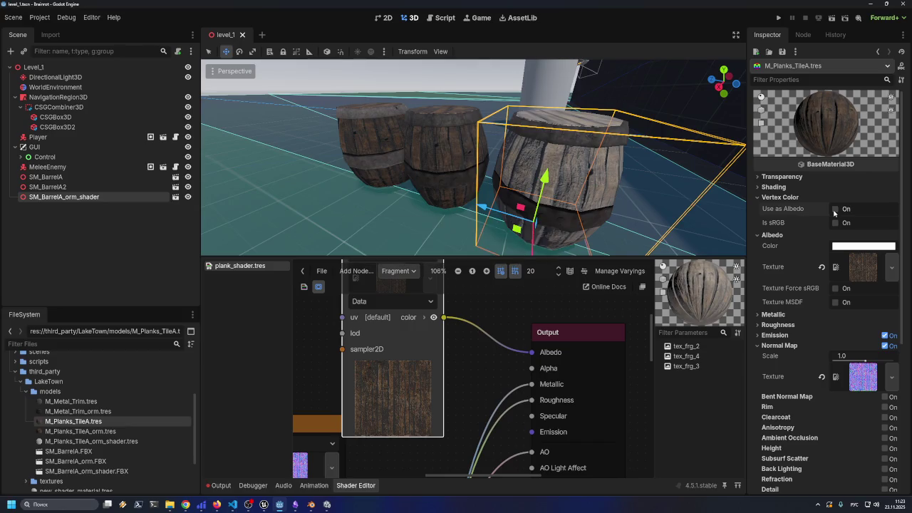
left_click(834, 210)
key("ctrl+s")
left_click(835, 208)
key("ctrl+s")
left_click(122, 432)
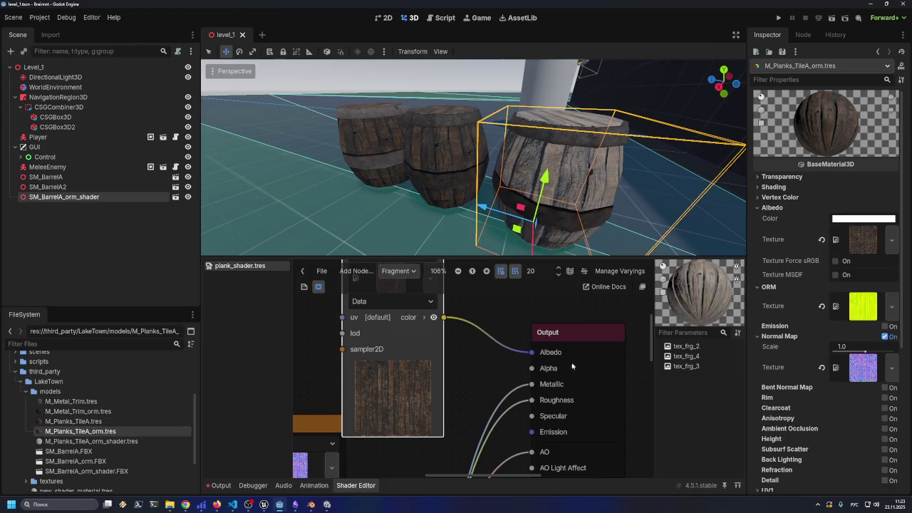
left_click(821, 240)
key("ctrl+z")
key("ctrl+s")
left_click(823, 306)
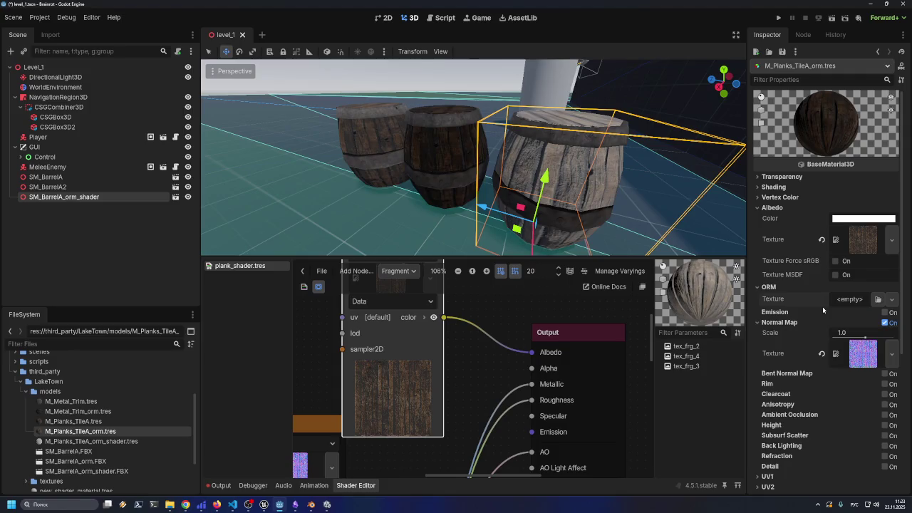
key("ctrl+z")
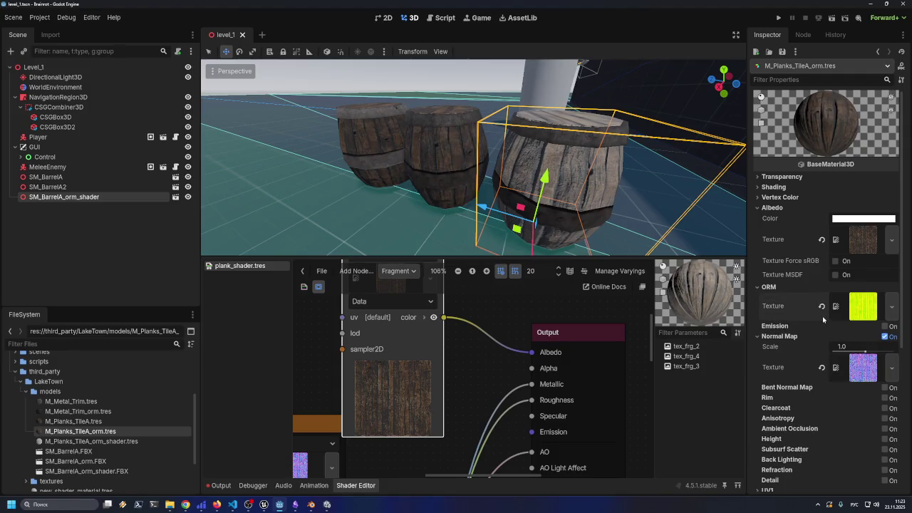
left_click(821, 367)
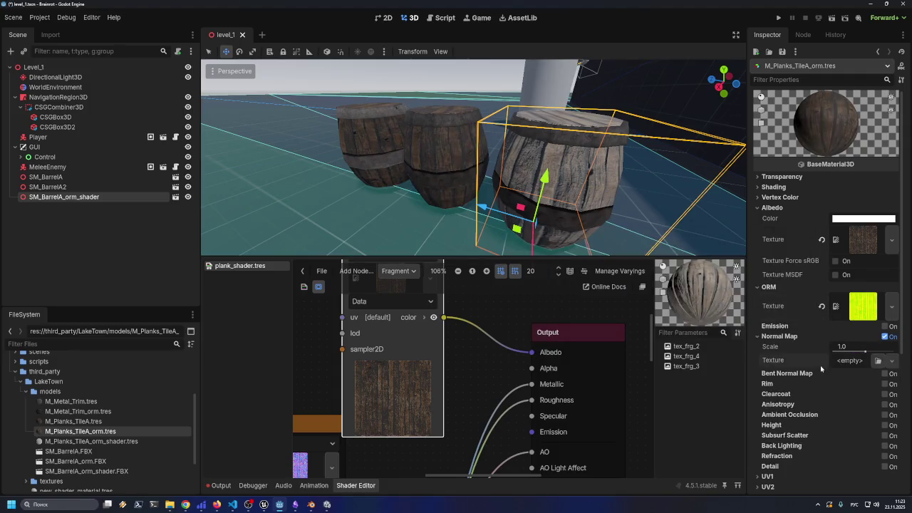
key("ctrl+z")
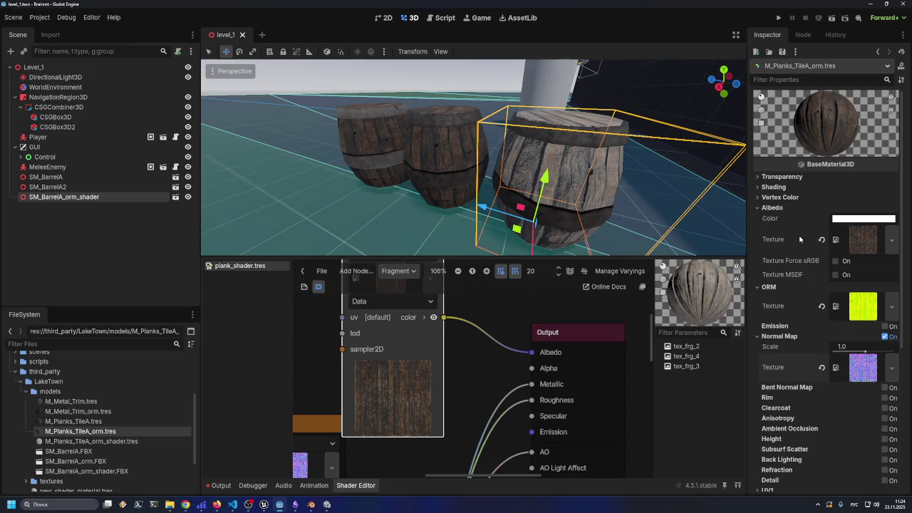
scroll(800, 242, "down", 2)
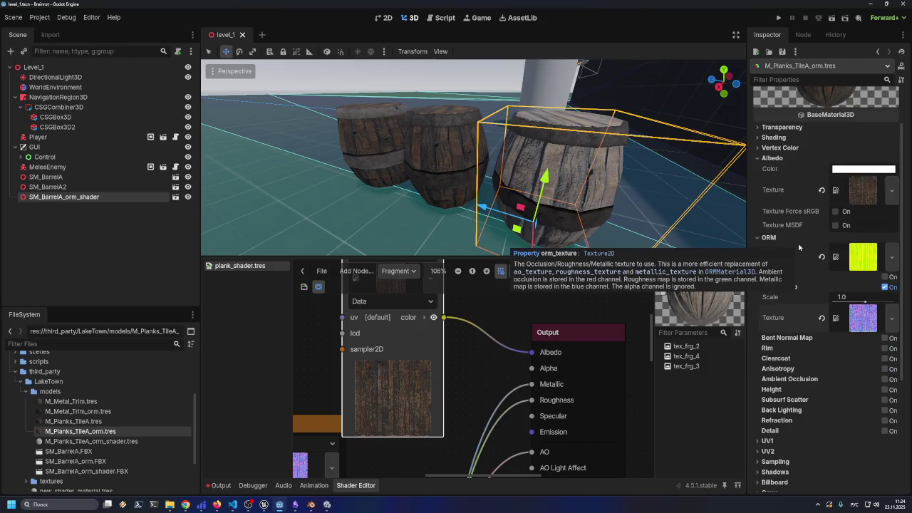
left_click(759, 472)
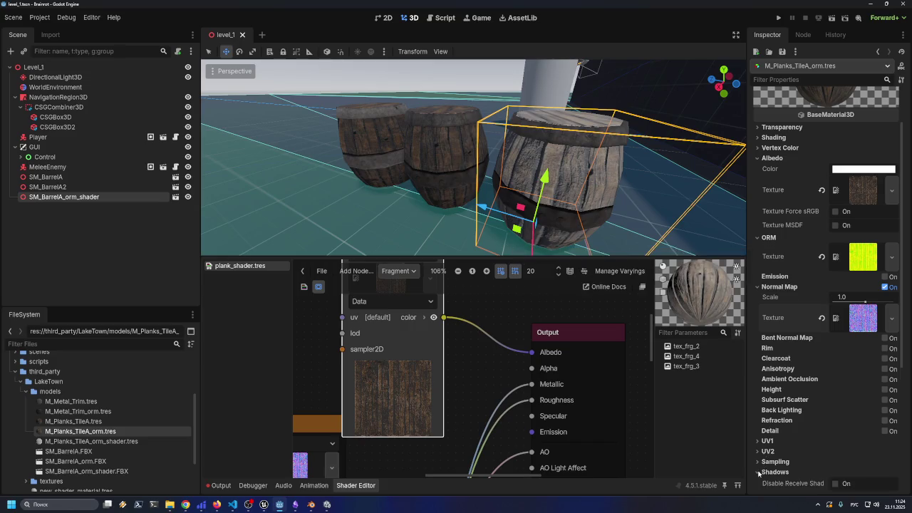
scroll(759, 473, "down", 3)
left_click(834, 384)
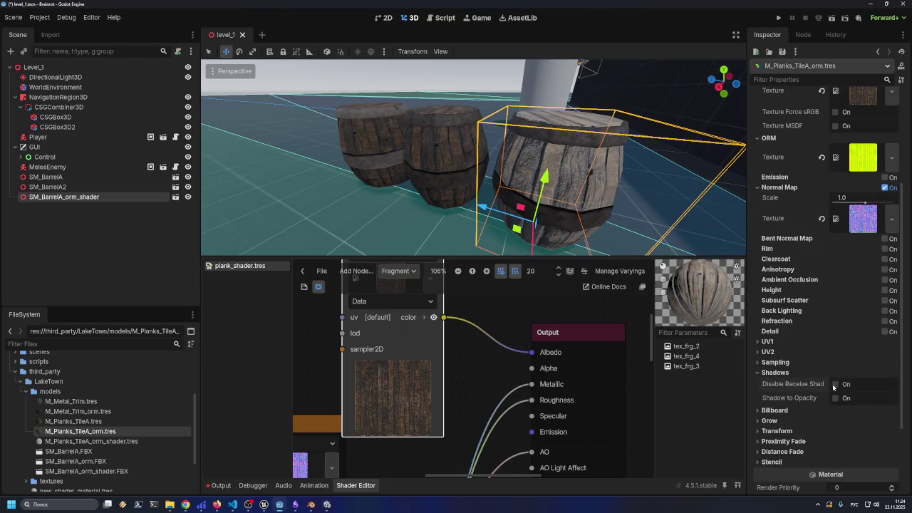
left_click(835, 385)
left_click(836, 384)
left_click(835, 385)
left_click(835, 398)
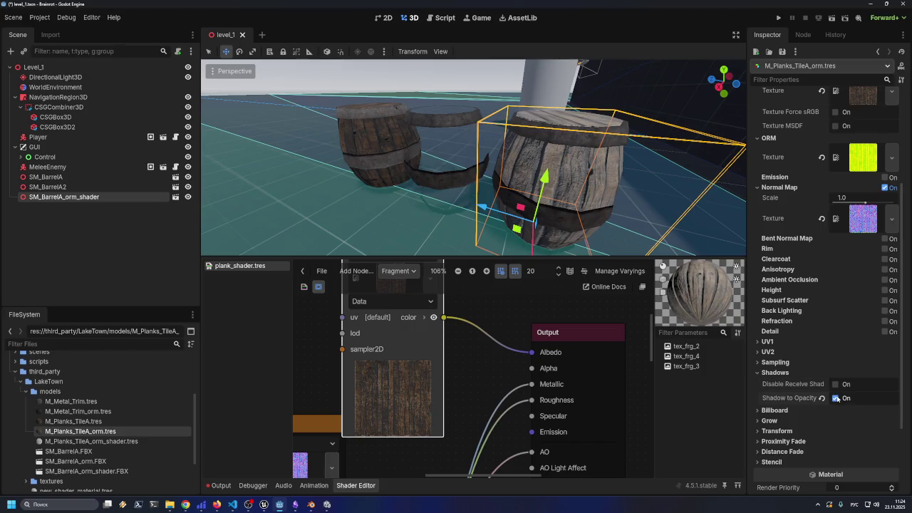
left_click(836, 398)
left_click(760, 373)
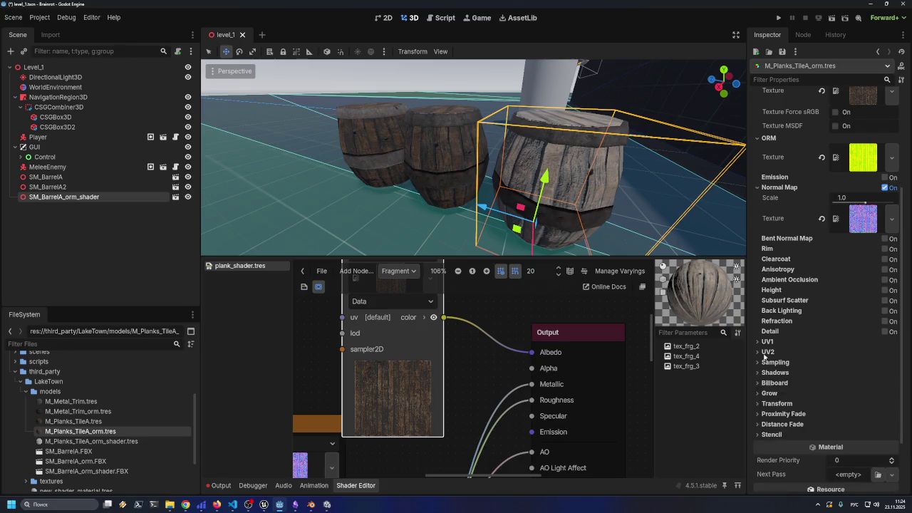
scroll(759, 384, "up", 3)
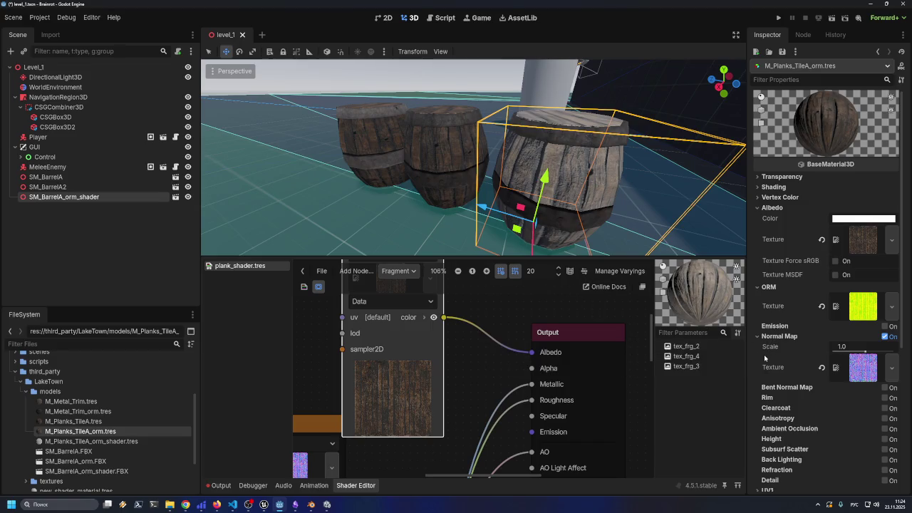
- Try a stronger Normal Map Scale, then undo it back to 1.0
mouse_move(864, 352)
left_mouse_down()
mouse_move(883, 353)
mouse_move(865, 355)
mouse_move(873, 353)
left_mouse_up()
scroll(474, 187, "up", 5)
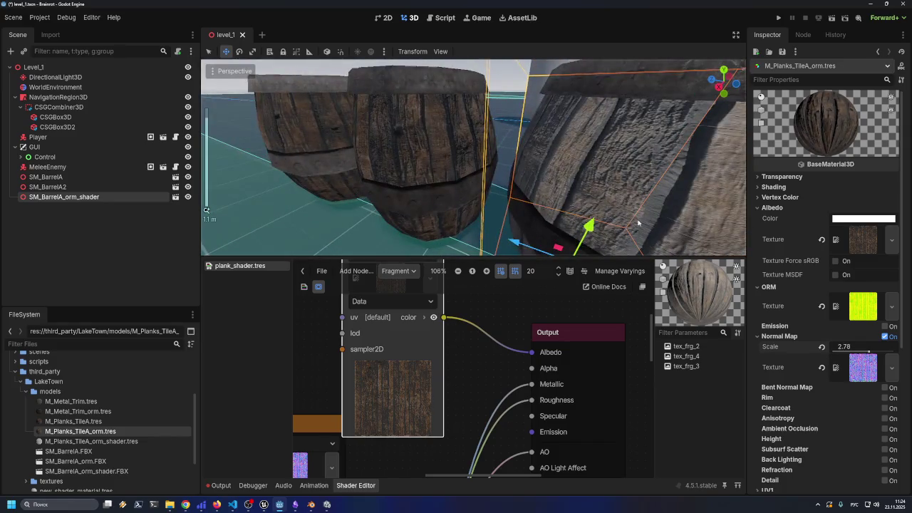
scroll(639, 223, "down", 5)
key("ctrl+z")
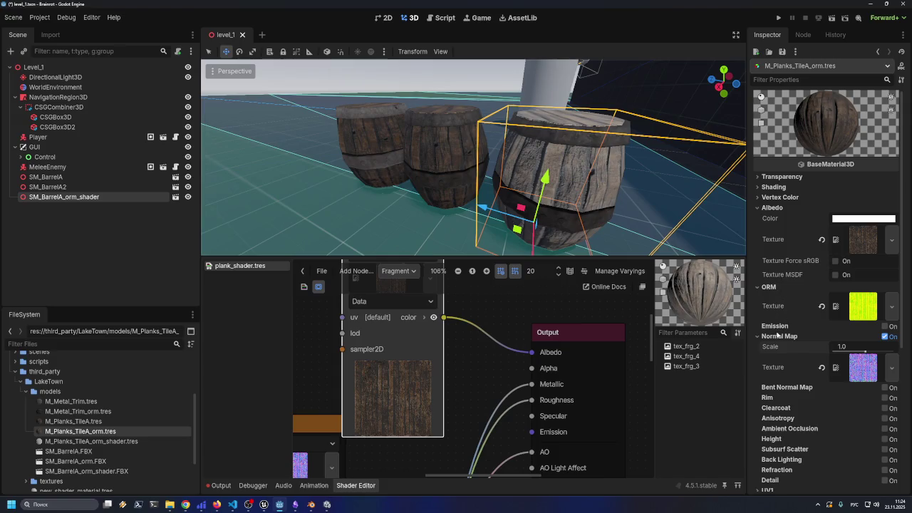
- Toggle the albedo texture's Force sRGB and MSDF on and back off
left_click(837, 262)
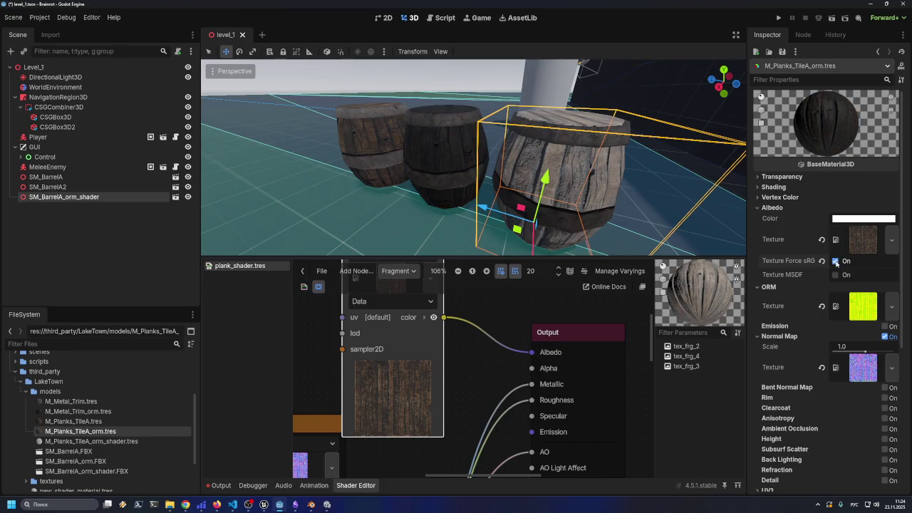
scroll(436, 212, "up", 5)
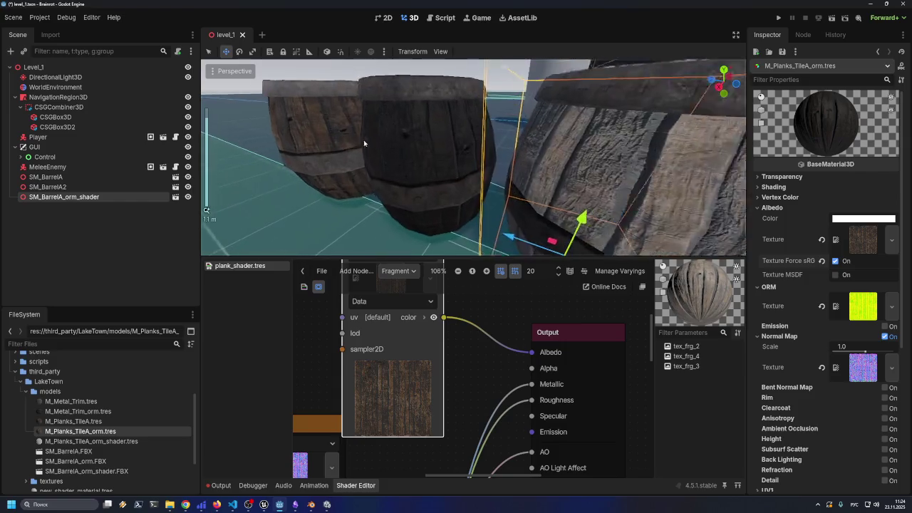
scroll(436, 212, "down", 3)
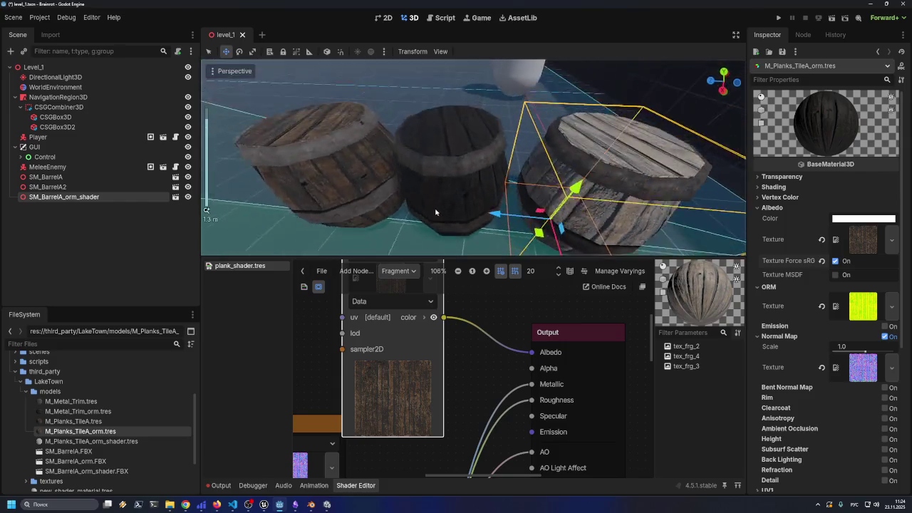
mouse_move(436, 213)
left_mouse_down()
mouse_move(422, 185)
mouse_move(432, 195)
left_mouse_up()
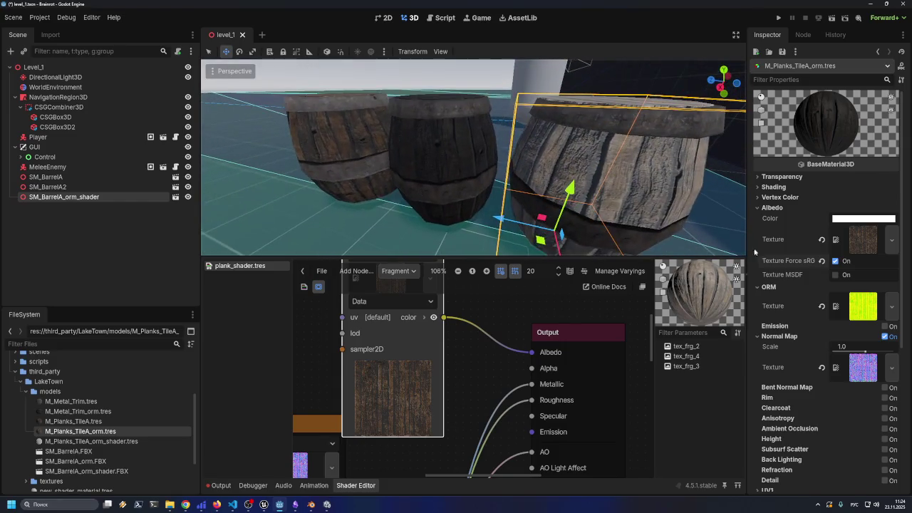
left_click(836, 261)
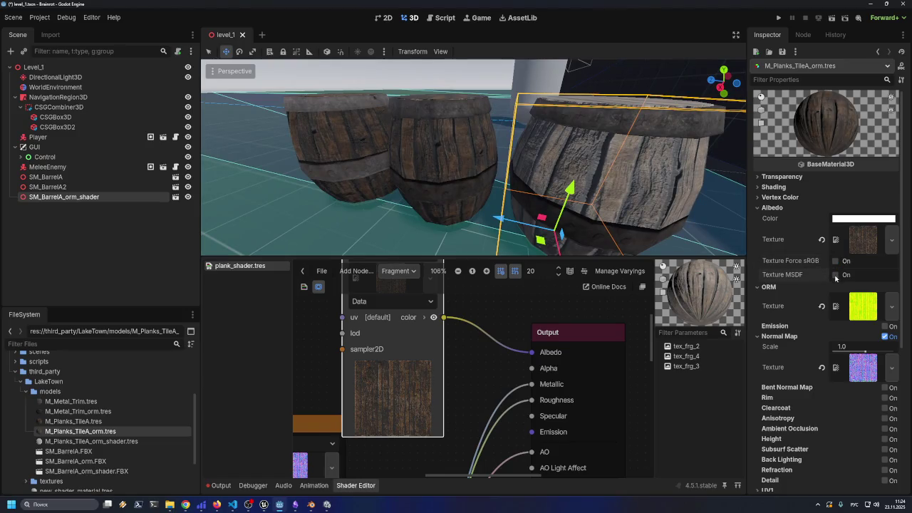
left_click(835, 275)
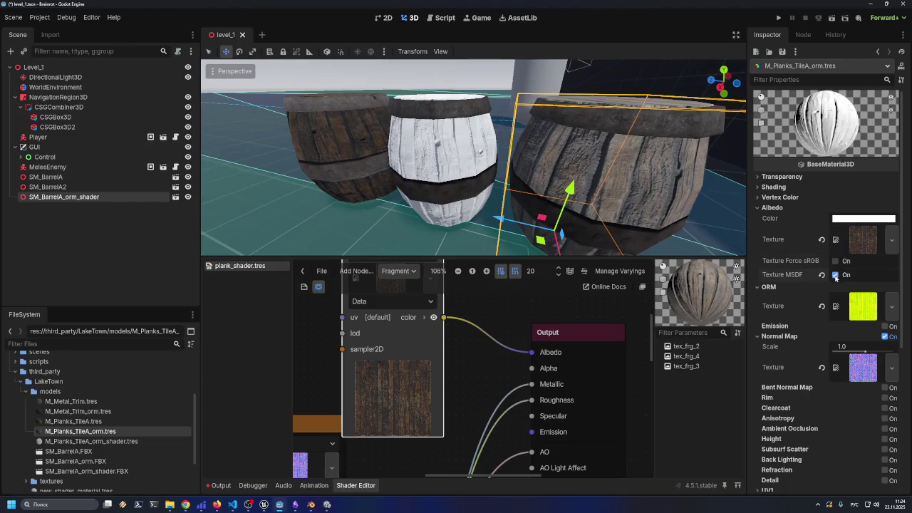
left_click(836, 275)
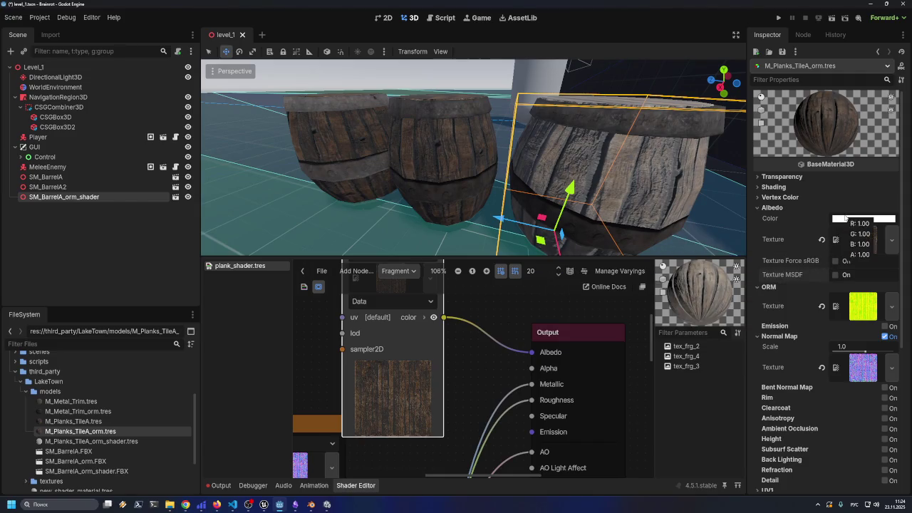
- Select the SM_BarrelA_orm_shader barrel in the viewport to show its properties
left_click(457, 166)
left_click(637, 187)
scroll(636, 187, "down", 3)
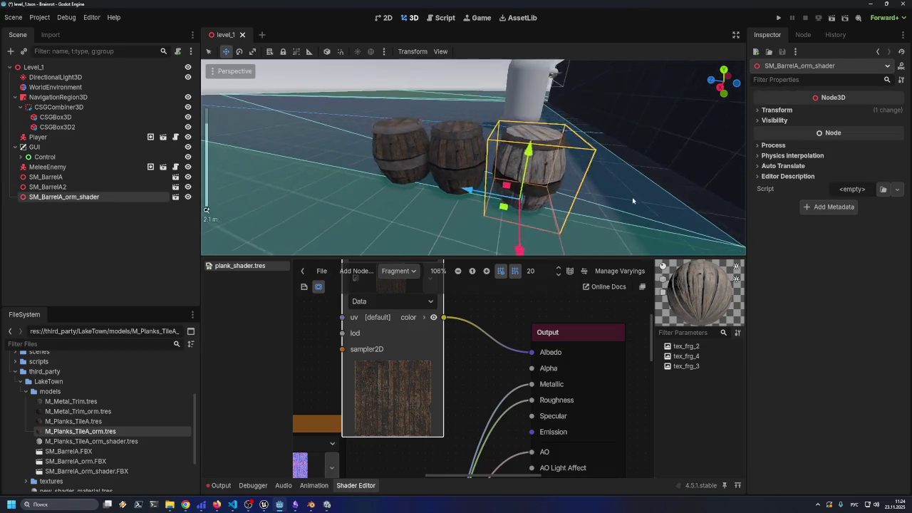
scroll(558, 217, "down", 1)
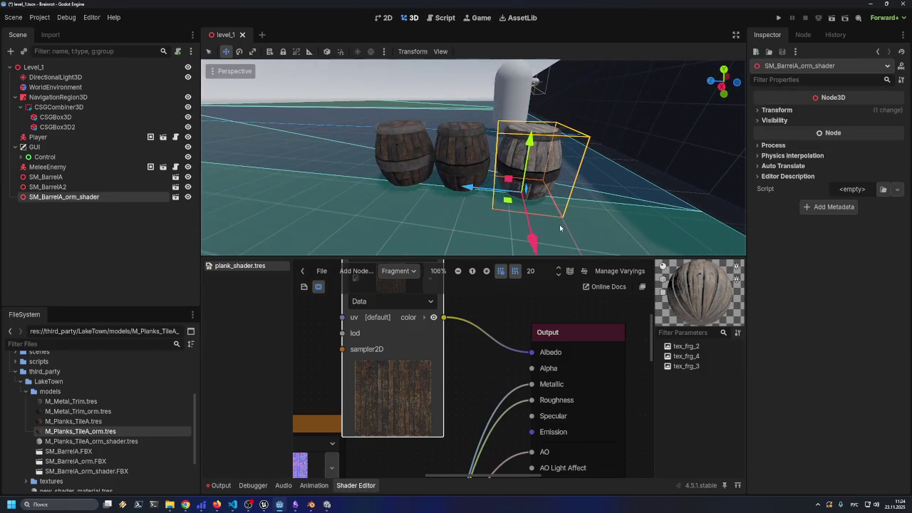
left_click_drag(630, 226, 545, 232)
scroll(461, 345, "down", 1)
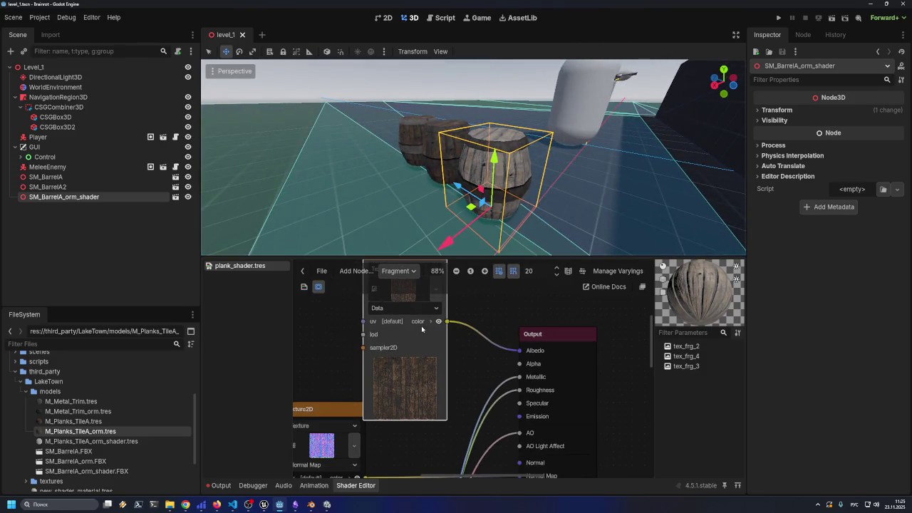
scroll(420, 328, "up", 1)
left_click(401, 288)
left_click(409, 307)
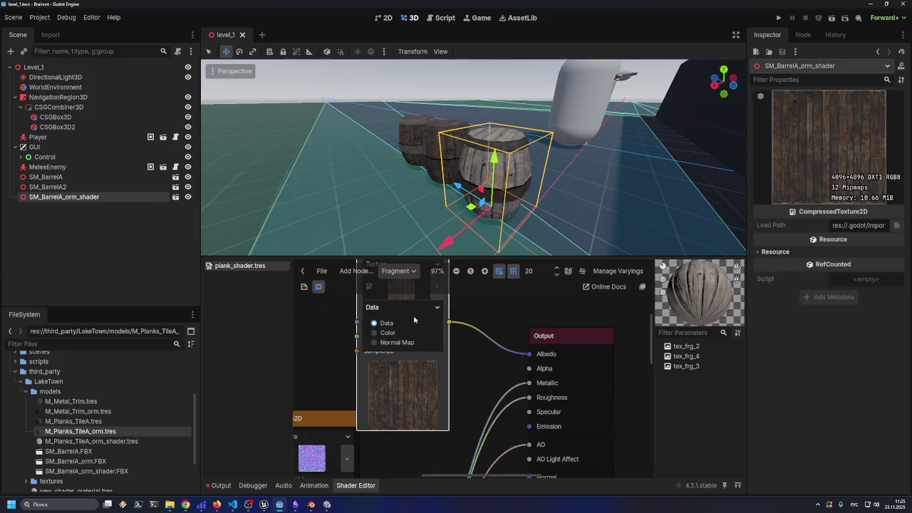
left_click(409, 332)
scroll(630, 208, "up", 3)
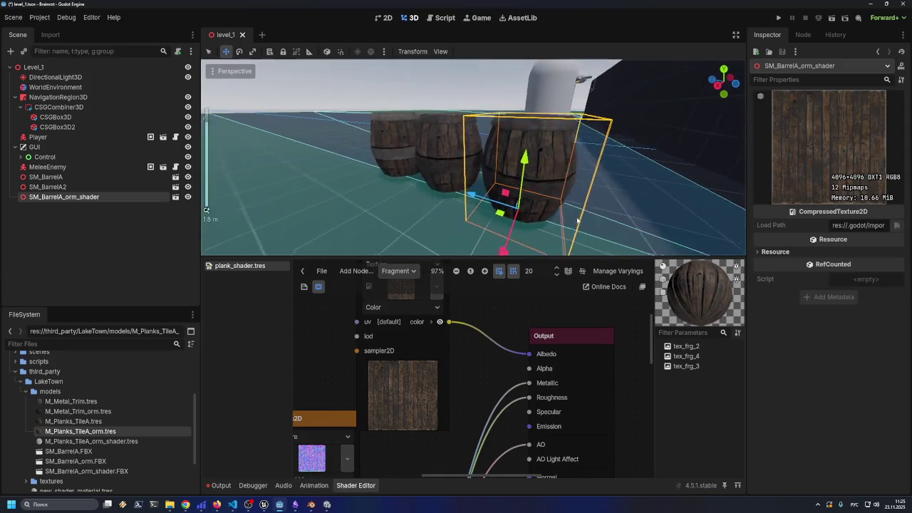
left_click(630, 208)
scroll(641, 207, "up", 5)
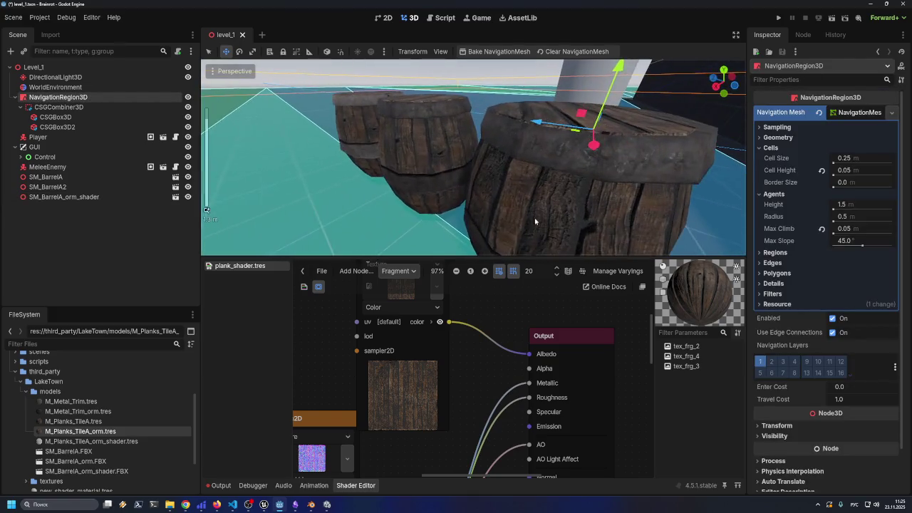
scroll(536, 222, "down", 2)
left_click(539, 218)
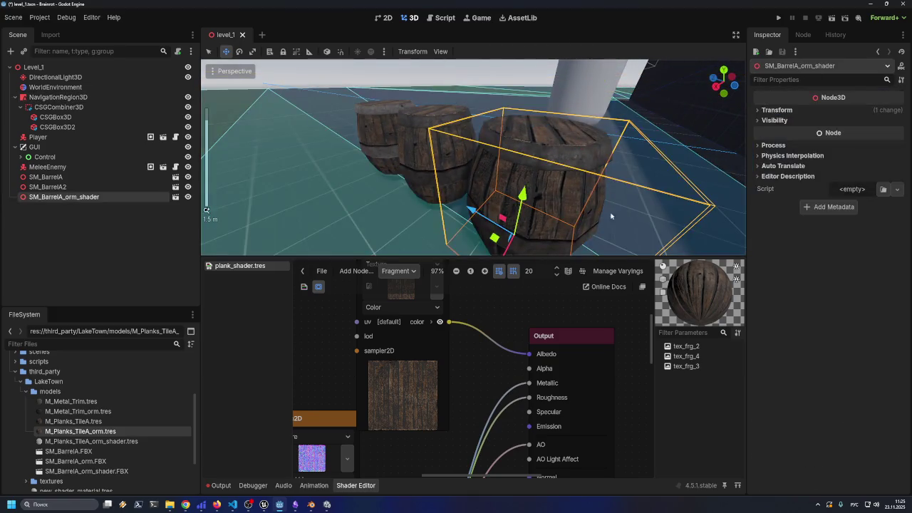
left_click(635, 131)
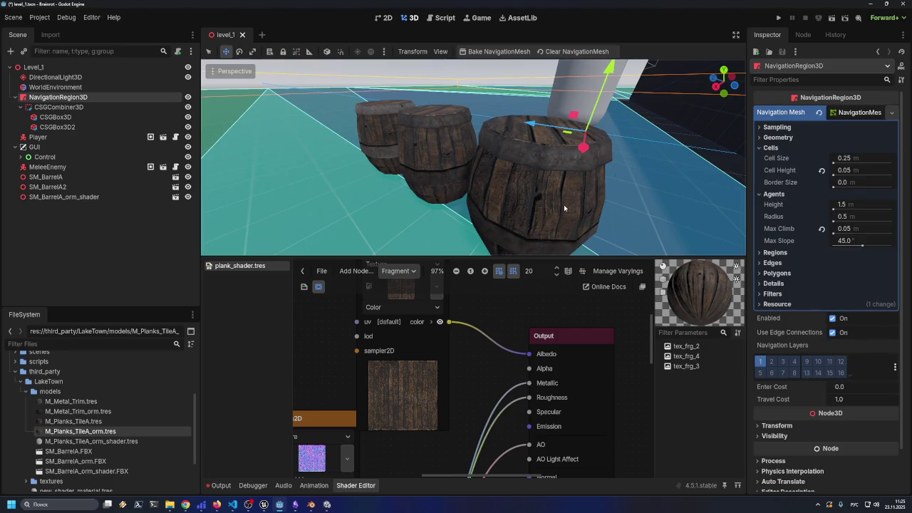
left_click(564, 204)
left_click(405, 307)
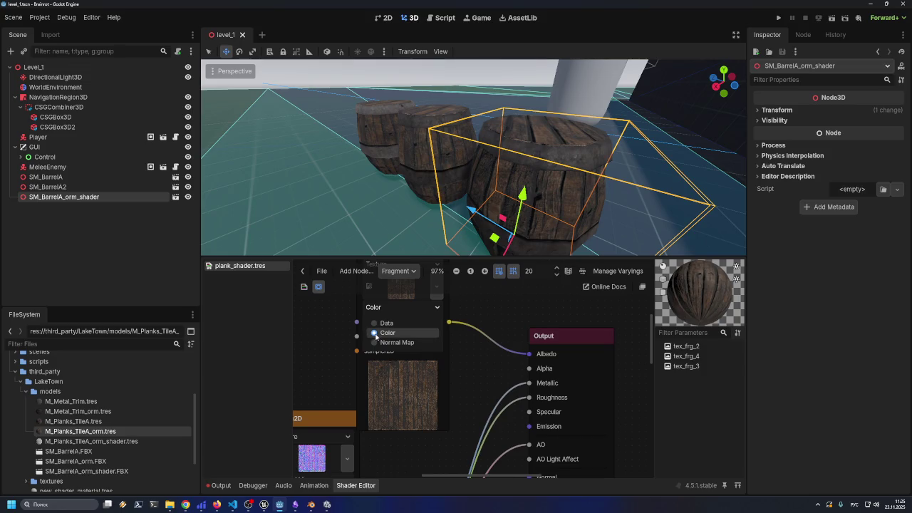
left_click(357, 329)
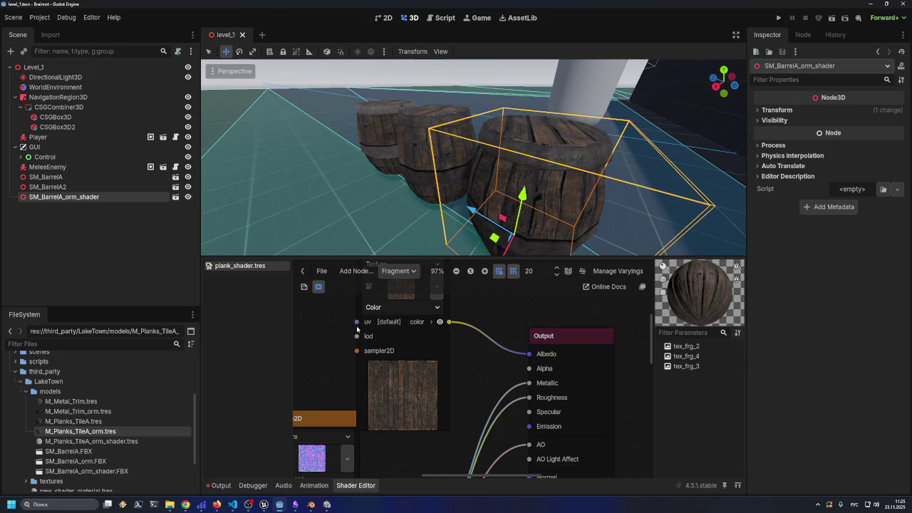
left_click(379, 307)
left_click(384, 321)
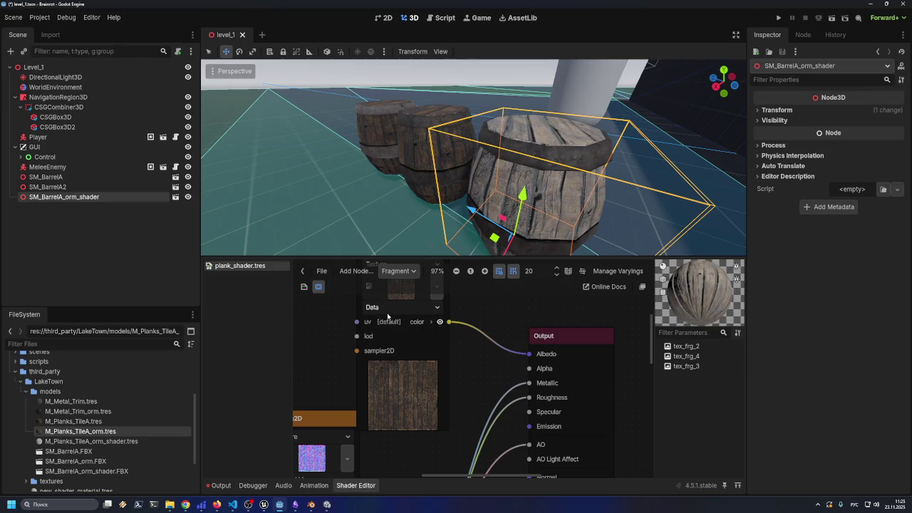
left_click(384, 308)
left_click(385, 333)
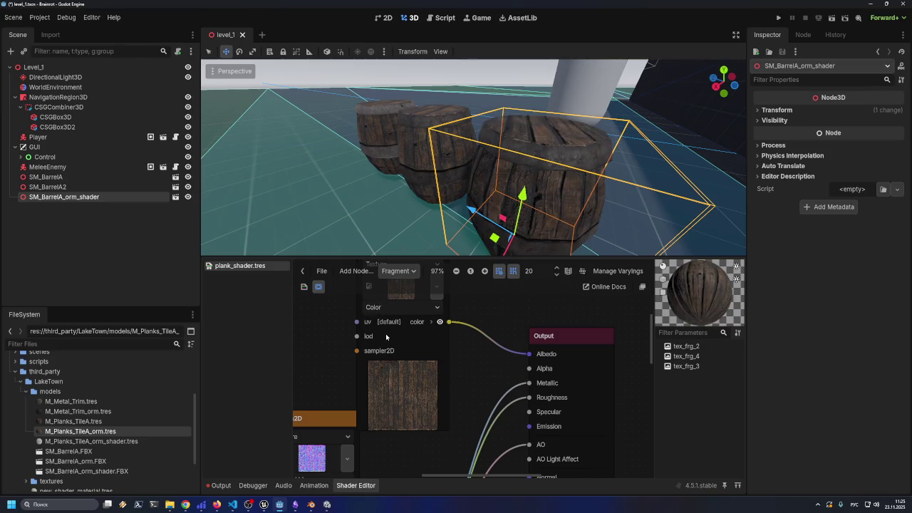
- Select the NavigationRegion3D node and bring the Texture2D node fully into view
left_click(690, 100)
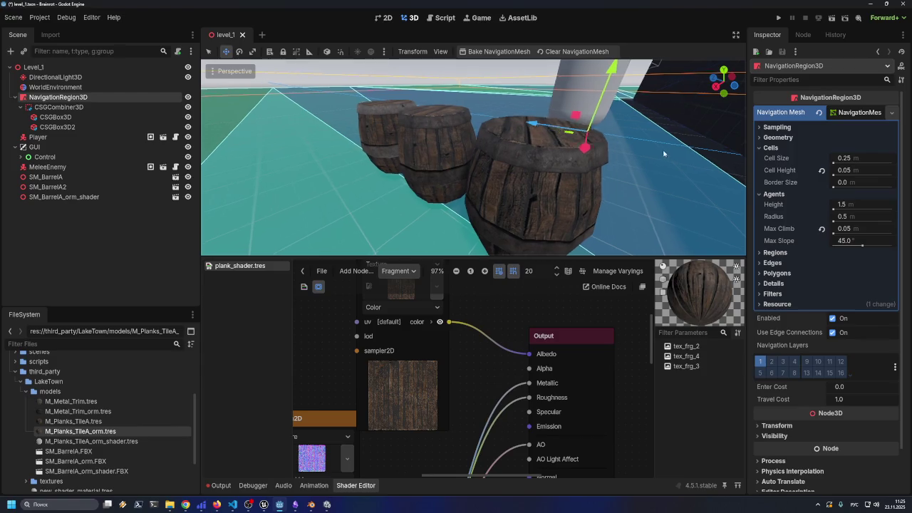
scroll(627, 188, "up", 5)
left_click_drag(369, 308, 376, 352)
scroll(672, 161, "down", 4)
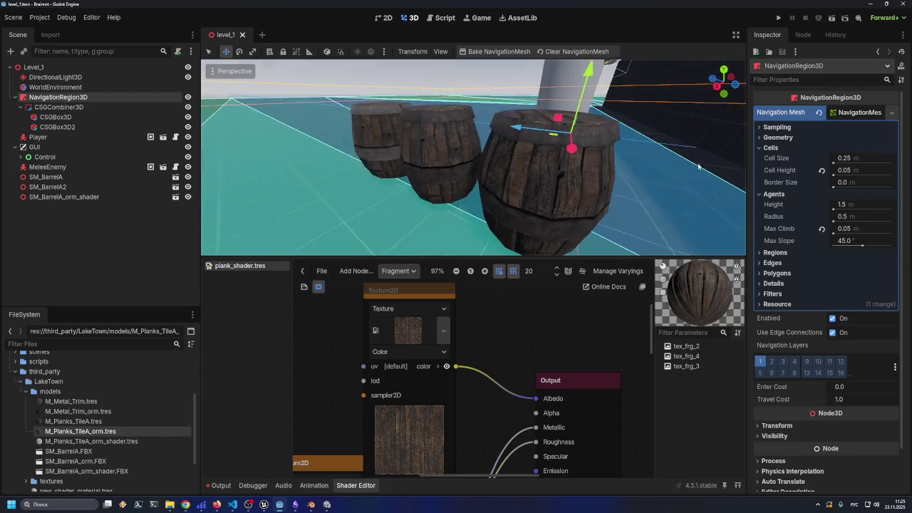
- Orbit around the darkened barrels to inspect them from the side and from above
mouse_move(519, 194)
left_mouse_down()
mouse_move(578, 177)
mouse_move(512, 197)
mouse_move(511, 223)
mouse_move(489, 209)
mouse_move(515, 200)
mouse_move(569, 245)
mouse_move(496, 224)
mouse_move(490, 194)
mouse_move(358, 234)
left_mouse_up()
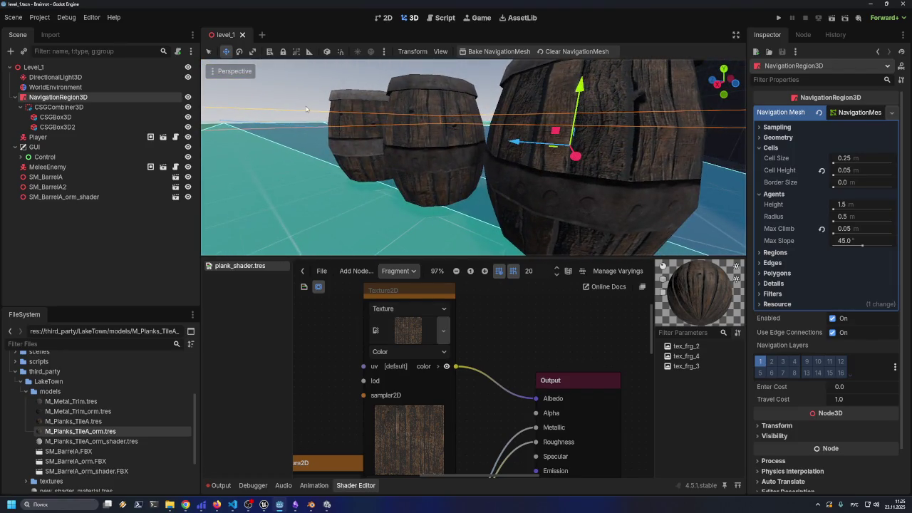
left_click(307, 108)
scroll(344, 193, "up", 3)
mouse_move(341, 199)
left_mouse_down()
mouse_move(380, 226)
mouse_move(334, 244)
mouse_move(339, 183)
mouse_move(417, 198)
mouse_move(349, 193)
left_mouse_up()
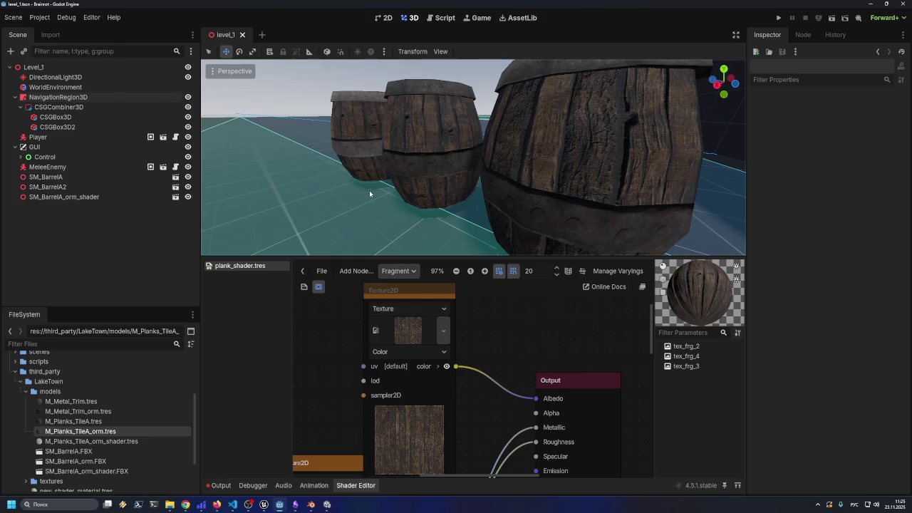
scroll(442, 183, "up", 5)
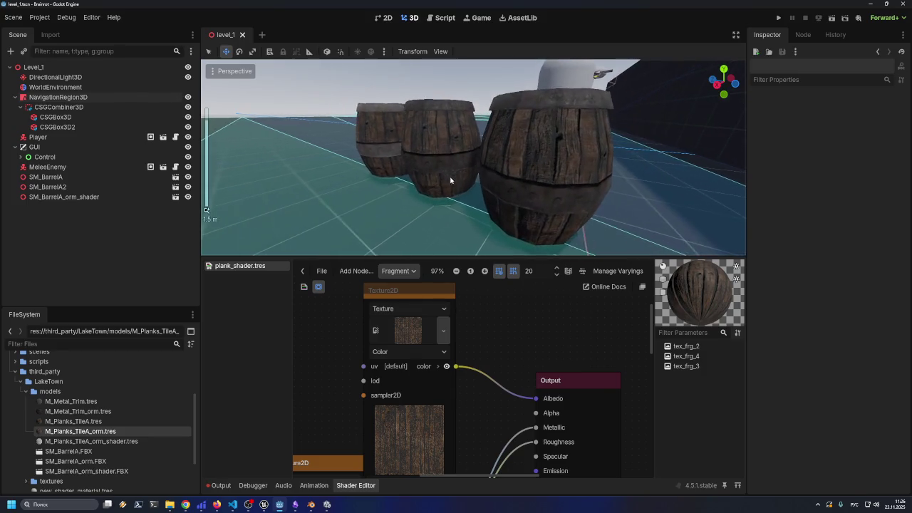
mouse_move(443, 182)
left_mouse_down()
mouse_move(431, 157)
mouse_move(463, 163)
mouse_move(459, 169)
left_mouse_up()
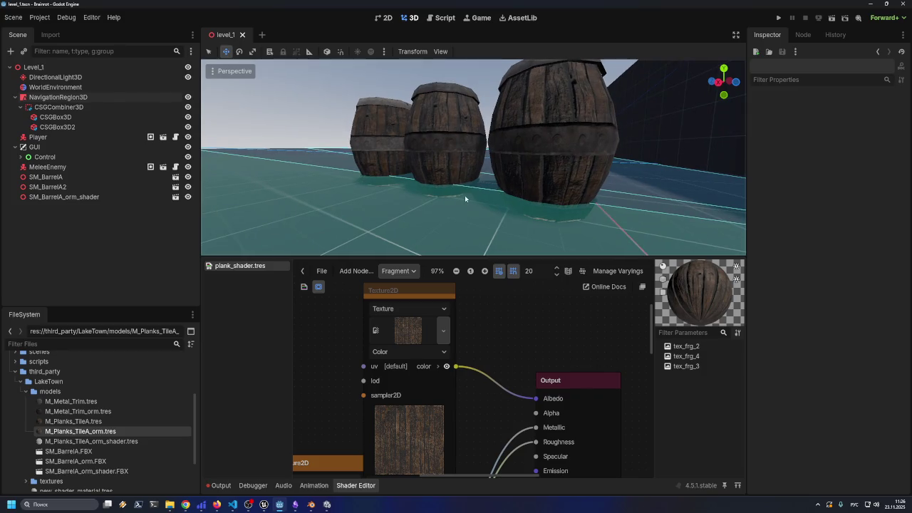
mouse_move(465, 238)
left_mouse_down()
mouse_move(442, 83)
mouse_move(554, 91)
mouse_move(563, 107)
mouse_move(515, 96)
mouse_move(485, 255)
mouse_move(485, 246)
left_mouse_up()
- Enlarge the 3D viewport and restore the Godot window to reveal Unity behind it
left_click_drag(518, 255, 491, 371)
scroll(517, 307, "up", 6)
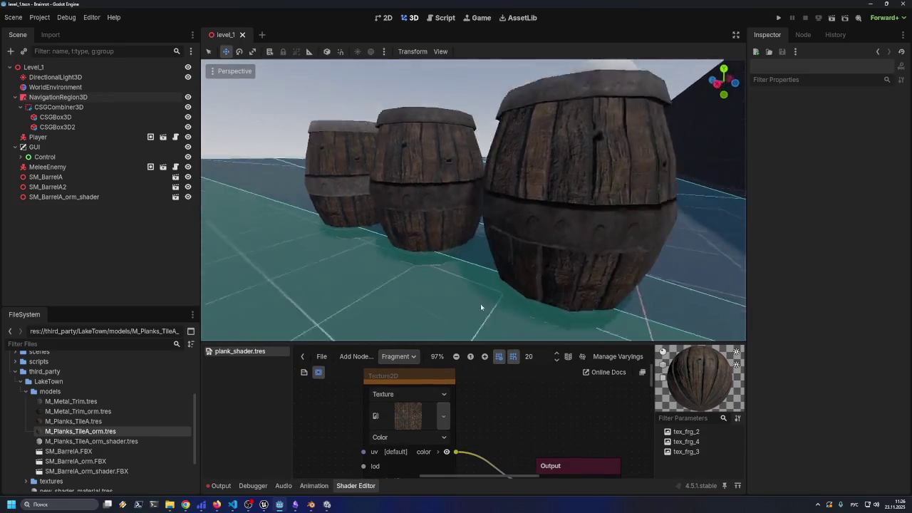
scroll(490, 323, "down", 5)
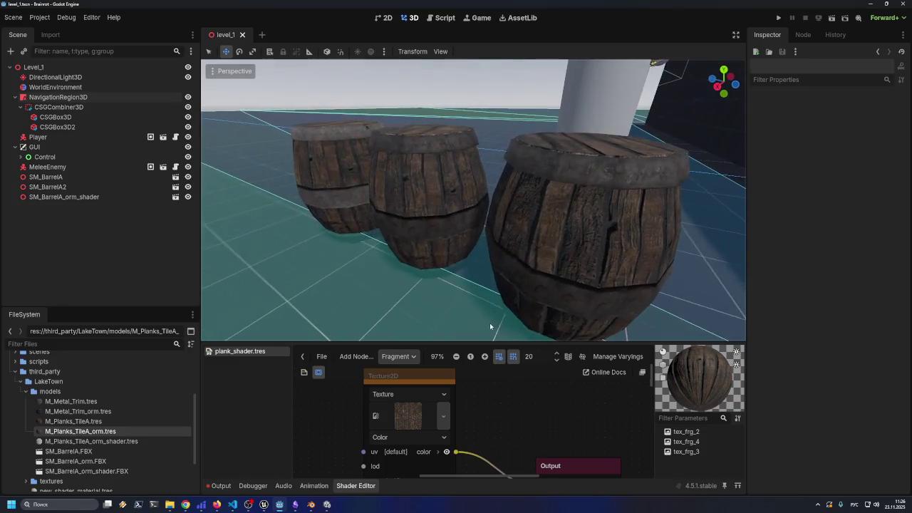
mouse_move(517, 3)
left_mouse_down()
mouse_move(442, 32)
mouse_move(439, 223)
mouse_move(412, 9)
left_mouse_up()
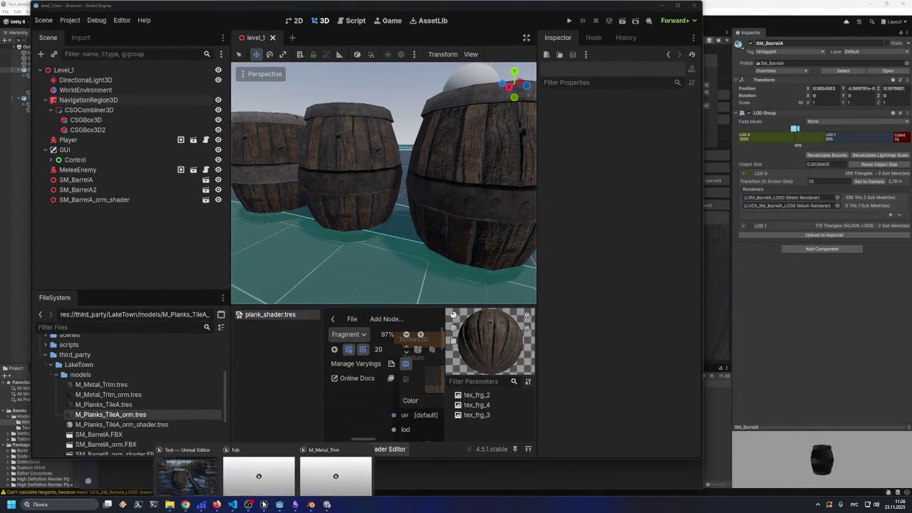
- Bring Unity forward, select the right-hand barrel SM_BarrelA (1), and orbit for a front-on view
left_click(326, 503)
mouse_move(343, 300)
left_mouse_down()
mouse_move(339, 260)
mouse_move(308, 344)
mouse_move(359, 340)
mouse_move(319, 320)
mouse_move(325, 355)
mouse_move(322, 326)
mouse_move(289, 313)
mouse_move(285, 279)
mouse_move(258, 280)
mouse_move(279, 321)
mouse_move(289, 321)
mouse_move(371, 287)
mouse_move(267, 281)
mouse_move(422, 233)
left_mouse_up()
left_click(174, 154)
left_click(386, 153)
mouse_move(317, 275)
left_mouse_down()
mouse_move(302, 300)
mouse_move(287, 283)
mouse_move(273, 285)
mouse_move(290, 307)
left_mouse_up()
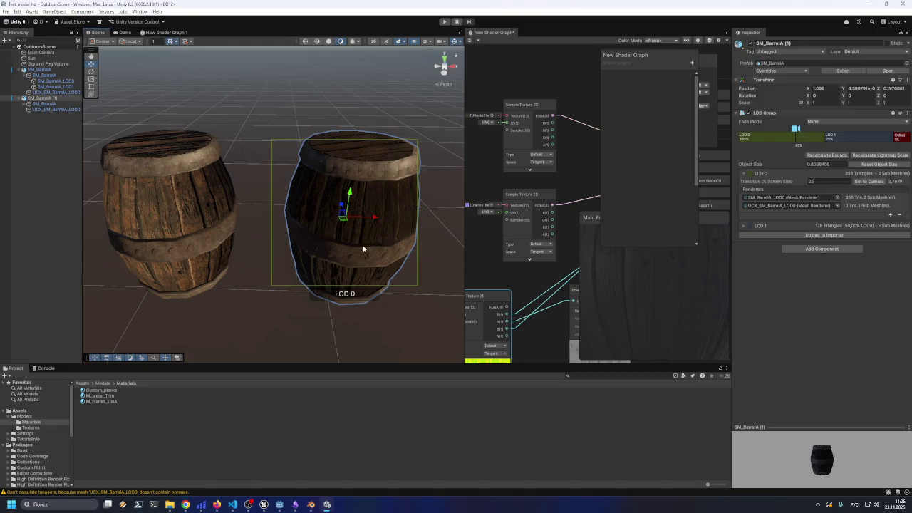
- Widen the scene and Shader Graph panels and zoom into the barrel shader graph
left_click_drag(732, 290, 792, 293)
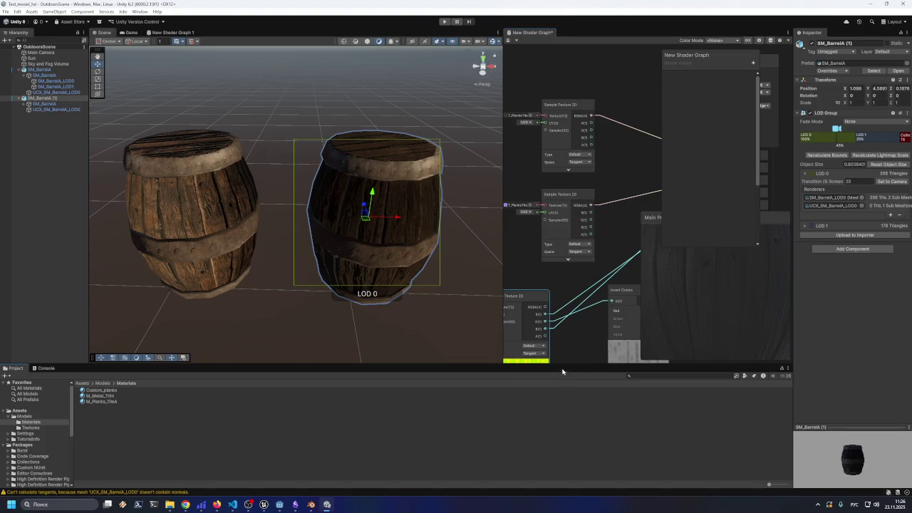
mouse_move(501, 302)
left_mouse_down()
mouse_move(362, 302)
mouse_move(373, 302)
left_mouse_up()
scroll(447, 299, "down", 1)
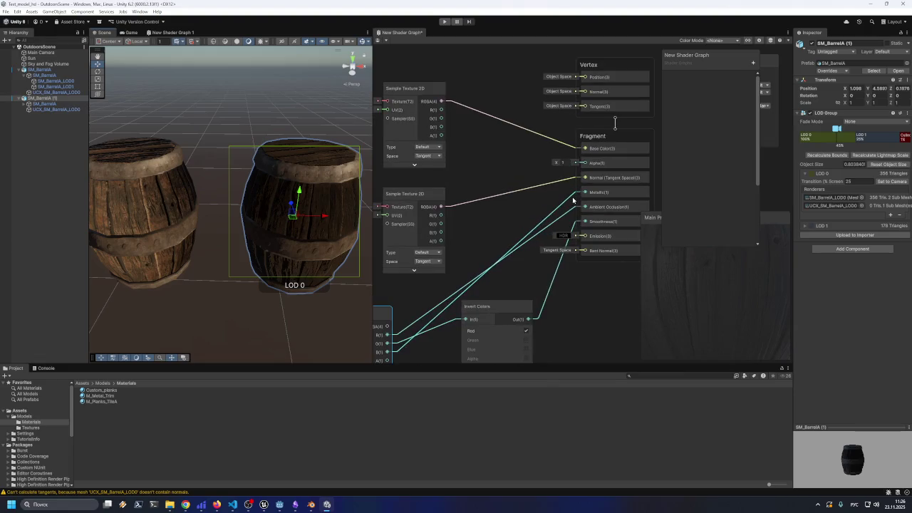
scroll(448, 299, "down", 3)
- Delete the two Sample Texture 2D nodes and the Invert Colors node from the graph
mouse_move(414, 294)
left_mouse_down()
mouse_move(416, 280)
mouse_move(431, 285)
left_mouse_up()
key("Delete")
left_click(482, 290)
key("Delete")
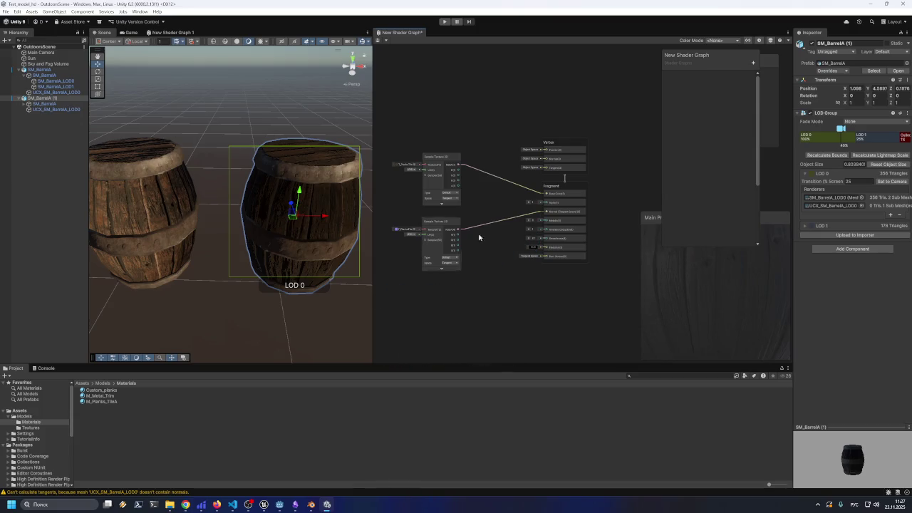
scroll(489, 225, "up", 3)
left_click_drag(481, 252, 492, 270)
left_click(433, 237)
key("Delete")
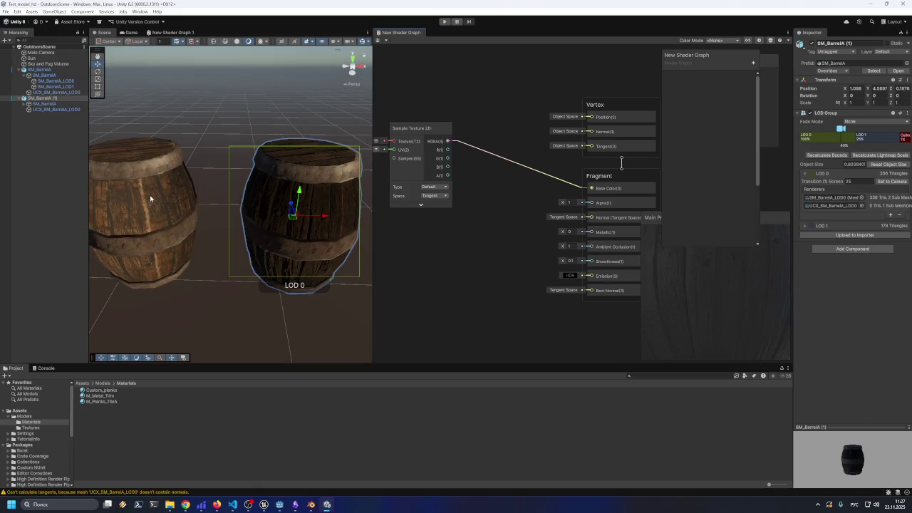
- Undo the deletions to restore the normal texture, Invert Colors and its texture node, then select the right barrel's LOD0 mesh
key("ctrl+z")
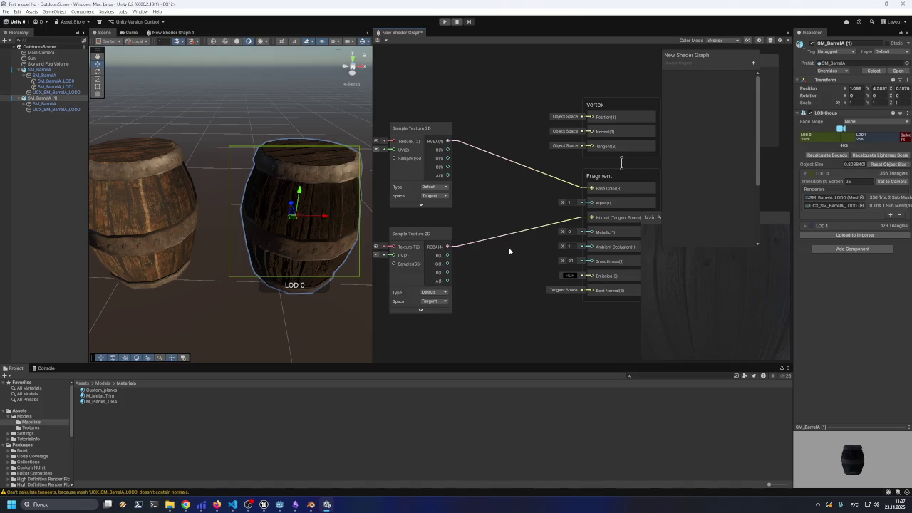
mouse_move(494, 223)
left_mouse_down()
mouse_move(526, 243)
mouse_move(531, 264)
left_mouse_up()
scroll(530, 263, "down", 3)
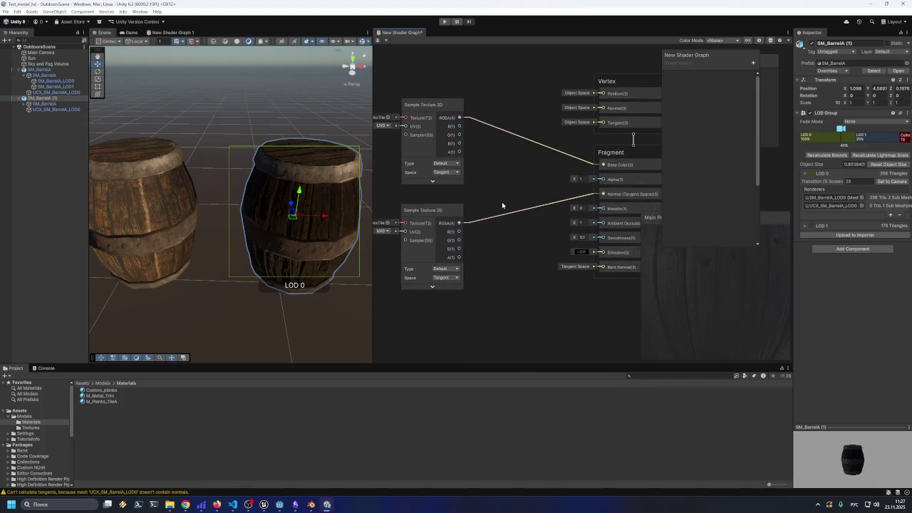
key("ctrl+z")
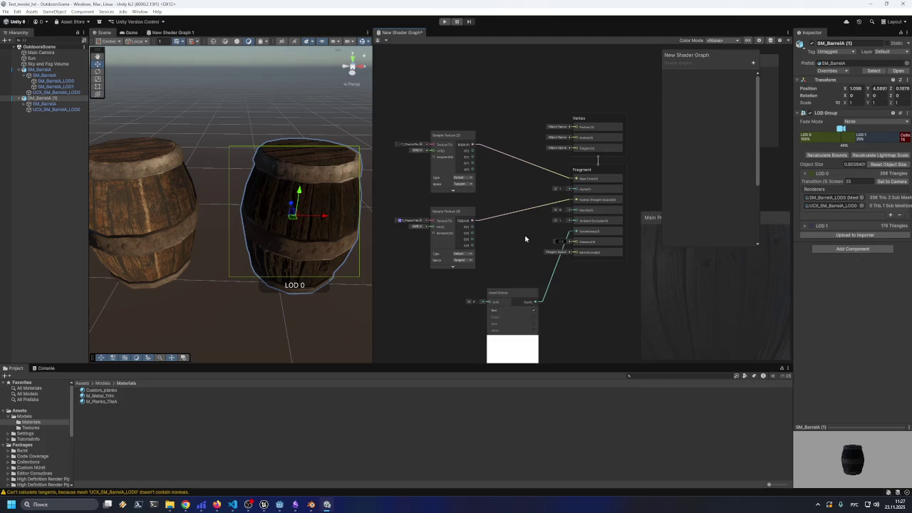
key("ctrl+z")
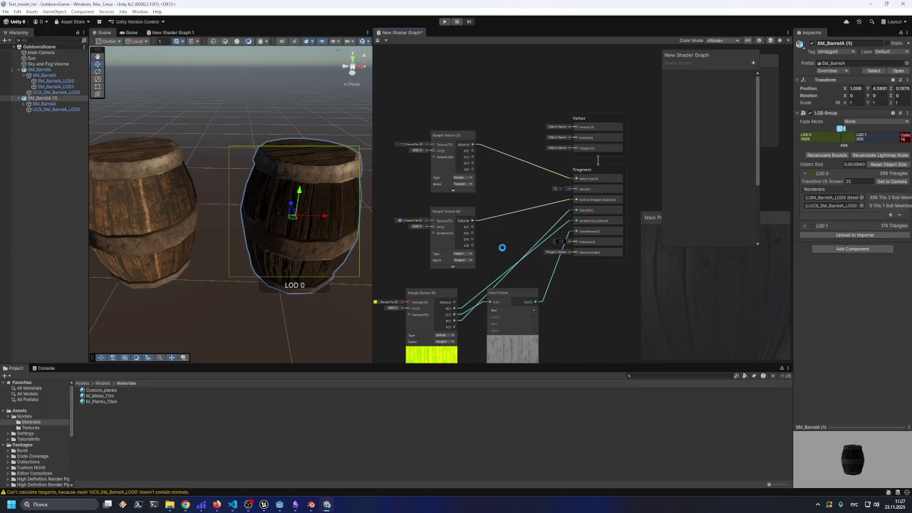
left_click(317, 230)
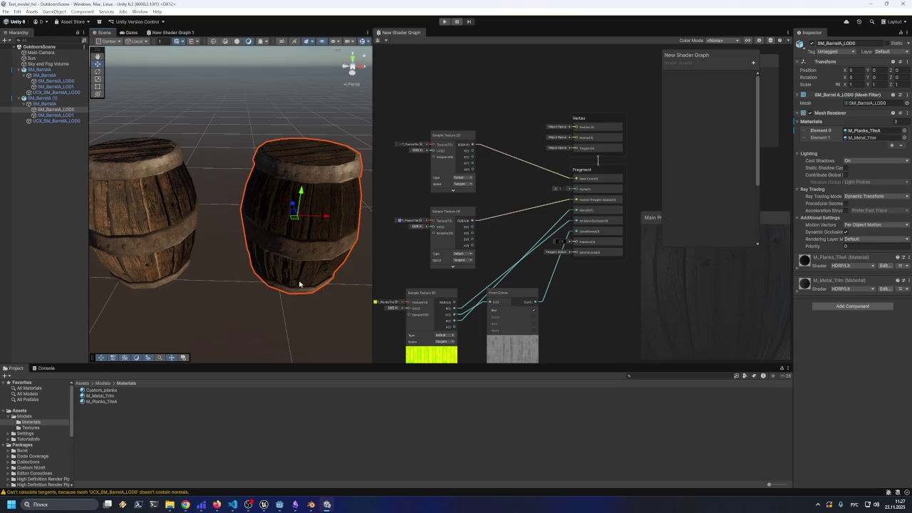
- Expand the M_Planks_TileA material settings and assign T_PlanksTileA_BC as the base map
mouse_move(791, 329)
left_mouse_down()
mouse_move(682, 329)
mouse_move(710, 330)
mouse_move(734, 306)
left_mouse_up()
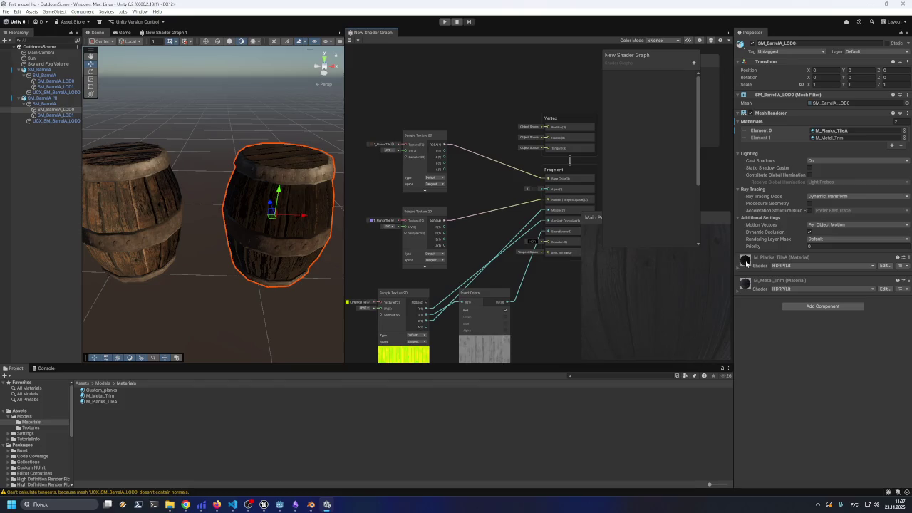
left_click(746, 266)
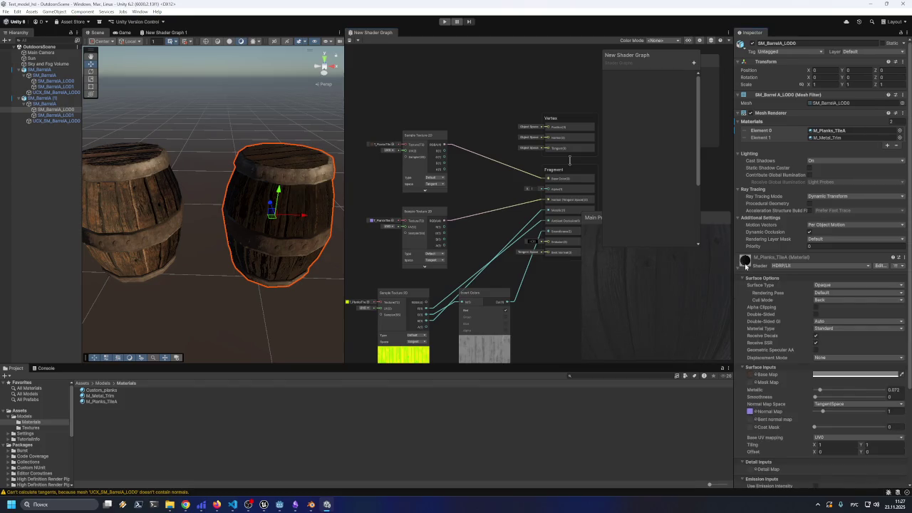
scroll(746, 278, "down", 3)
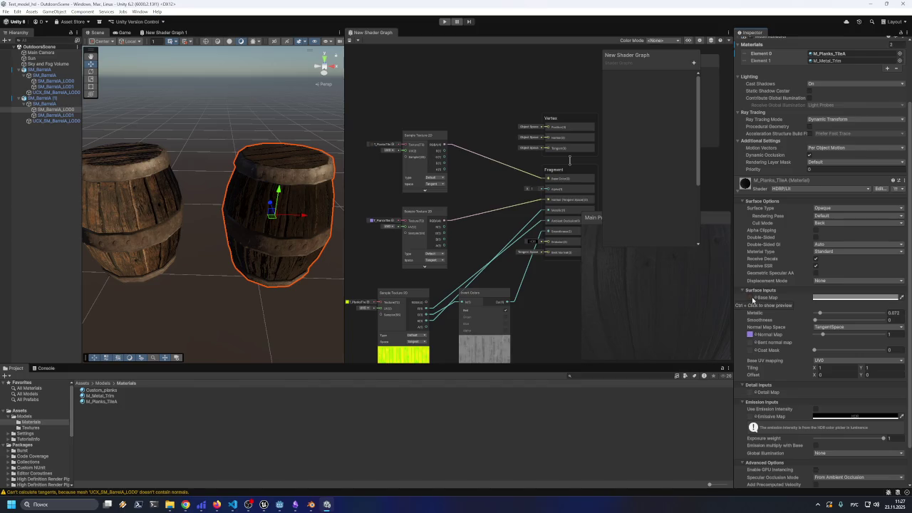
left_click(753, 299)
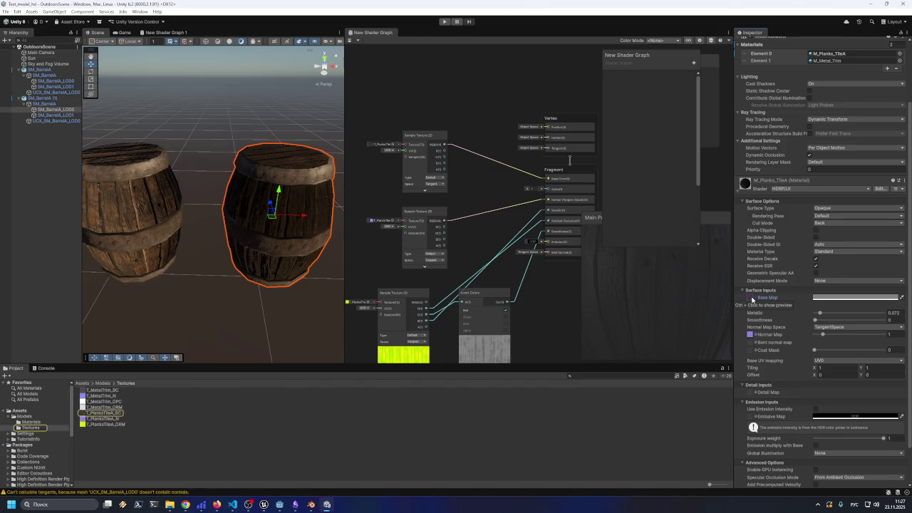
left_click(756, 299)
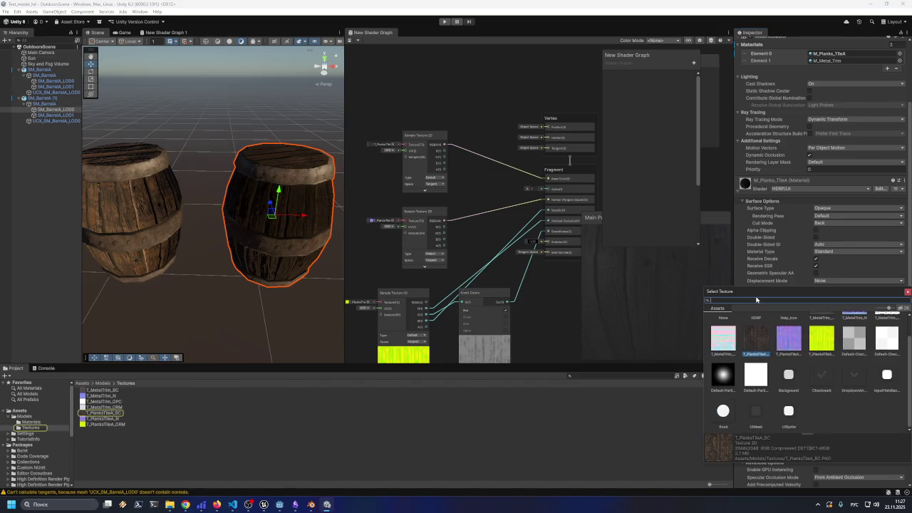
double_click(754, 343)
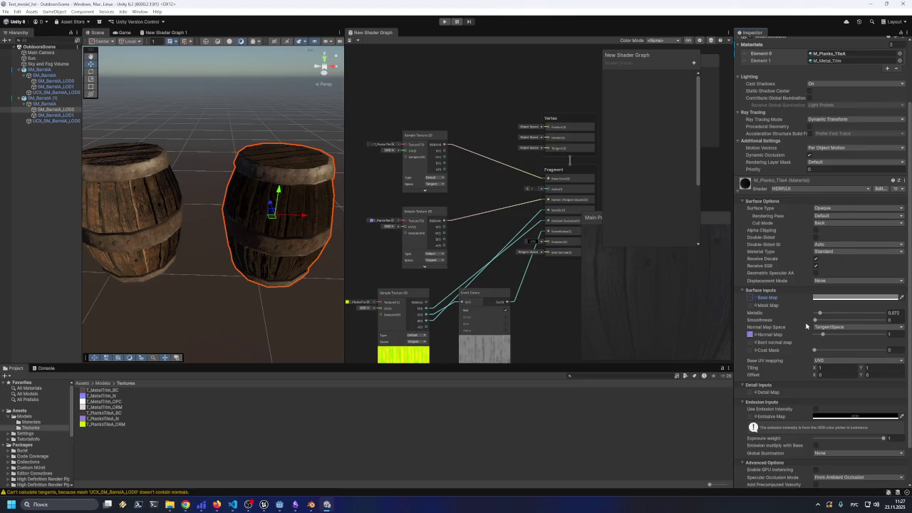
- Keep Metallic at 0 and set the base map tint to pure white
mouse_move(820, 313)
left_mouse_down()
mouse_move(837, 314)
mouse_move(795, 331)
mouse_move(820, 320)
mouse_move(809, 326)
left_mouse_up()
left_click(835, 298)
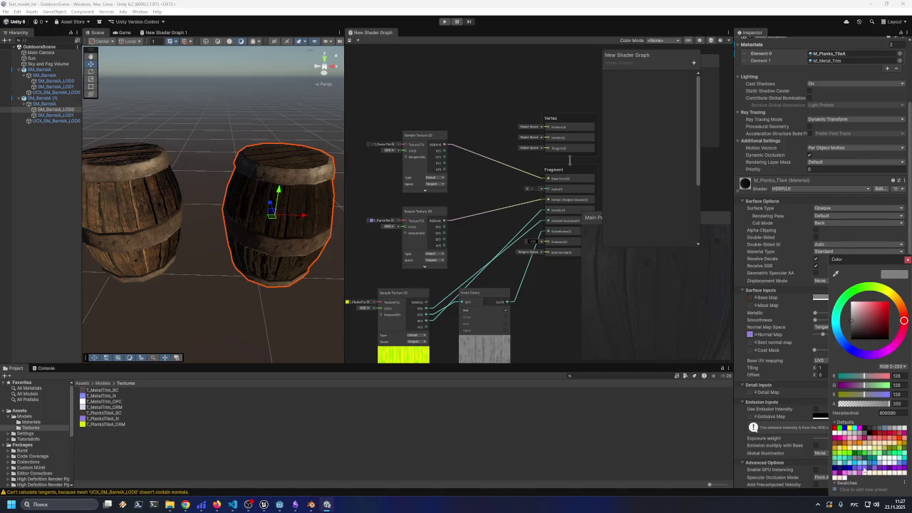
left_click(845, 482)
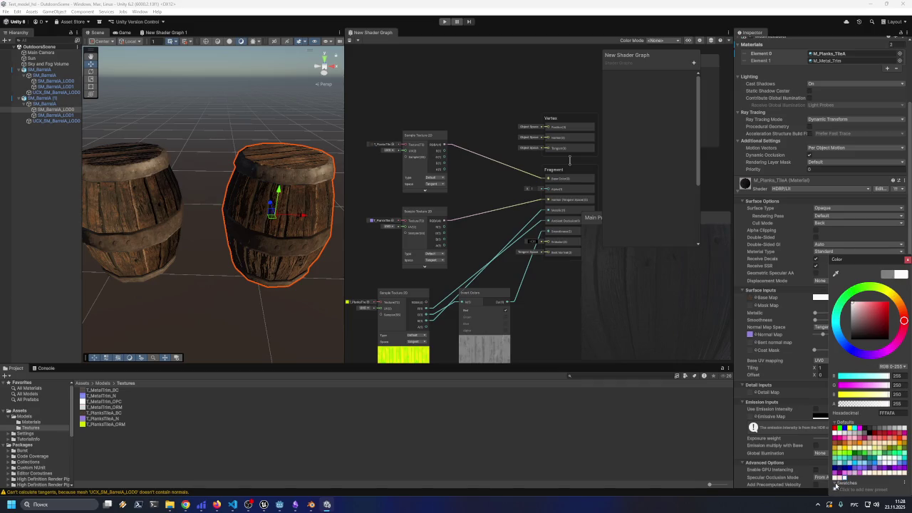
left_click(837, 432)
scroll(281, 289, "up", 3)
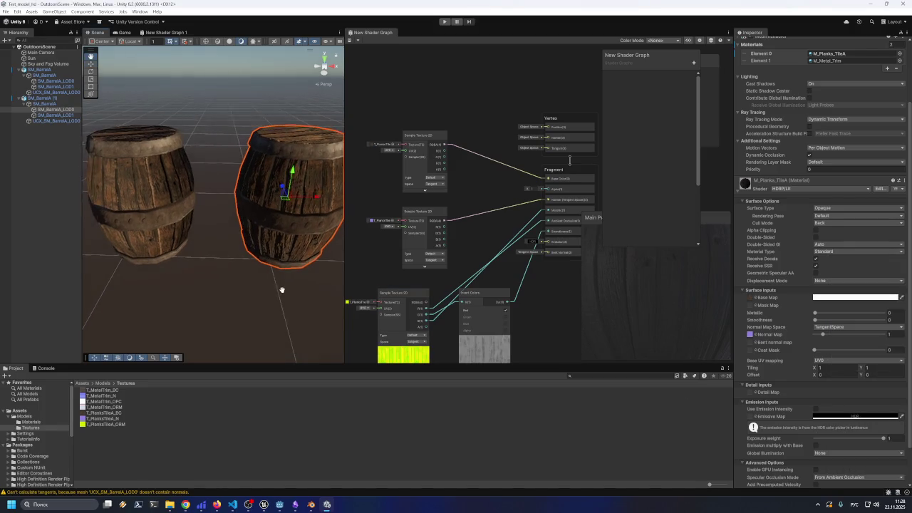
mouse_move(296, 326)
left_mouse_down()
mouse_move(291, 218)
mouse_move(315, 257)
mouse_move(291, 268)
mouse_move(302, 270)
left_mouse_up()
- Leave Smoothness at 0, set normal map strength to 1 and Metallic to 1, then deselect the barrel
mouse_move(815, 322)
left_mouse_down()
mouse_move(848, 322)
mouse_move(791, 329)
mouse_move(858, 337)
mouse_move(789, 342)
left_mouse_up()
left_click(823, 335)
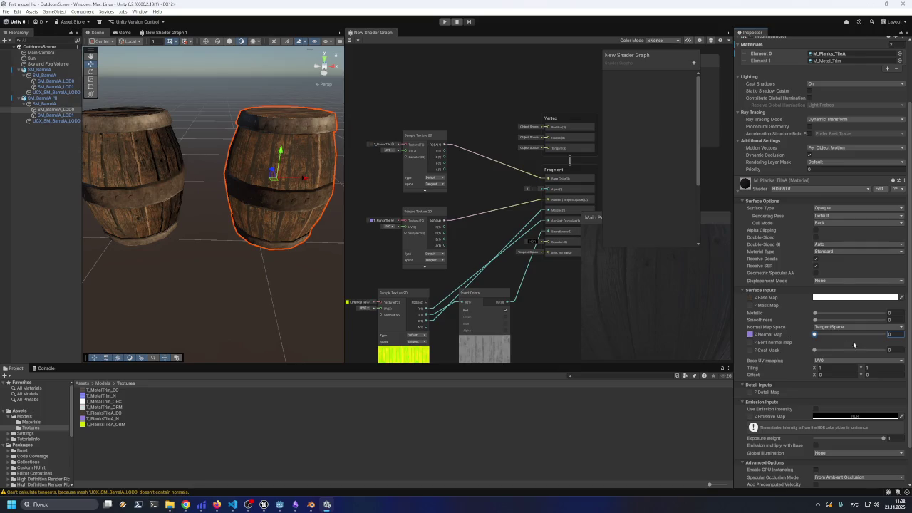
type("1")
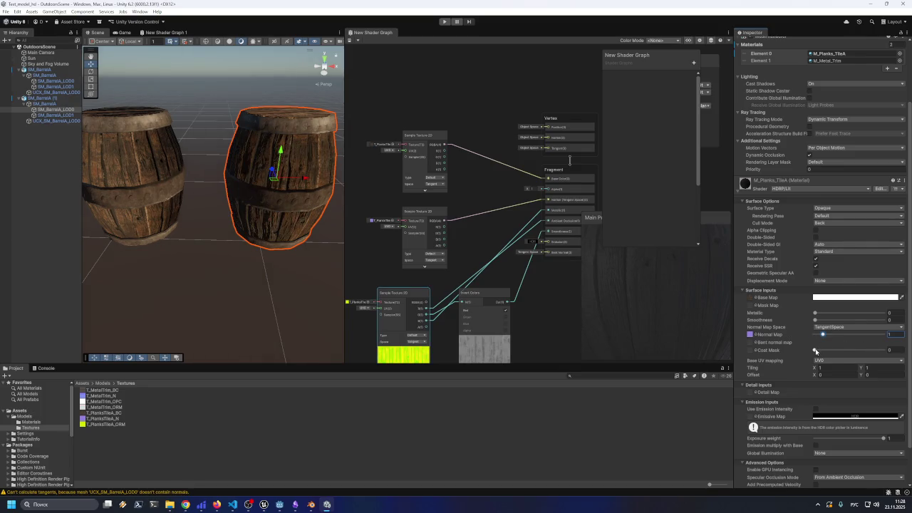
left_click_drag(814, 315, 900, 317)
mouse_move(271, 288)
left_mouse_down()
mouse_move(314, 290)
mouse_move(256, 289)
mouse_move(304, 285)
mouse_move(240, 265)
mouse_move(211, 280)
mouse_move(291, 289)
mouse_move(144, 287)
mouse_move(236, 287)
mouse_move(204, 287)
mouse_move(299, 306)
mouse_move(211, 285)
mouse_move(203, 293)
mouse_move(482, 290)
mouse_move(228, 292)
mouse_move(414, 301)
mouse_move(285, 305)
mouse_move(369, 313)
mouse_move(310, 305)
mouse_move(383, 292)
mouse_move(481, 290)
mouse_move(226, 285)
mouse_move(179, 295)
mouse_move(222, 296)
mouse_move(175, 295)
mouse_move(271, 309)
mouse_move(263, 303)
left_mouse_up()
left_click(289, 308)
- Widen Unity's scene view, orbit above both barrels, then bring up Blender's barrel scene
mouse_move(347, 282)
left_mouse_down()
mouse_move(396, 283)
mouse_move(286, 319)
left_mouse_up()
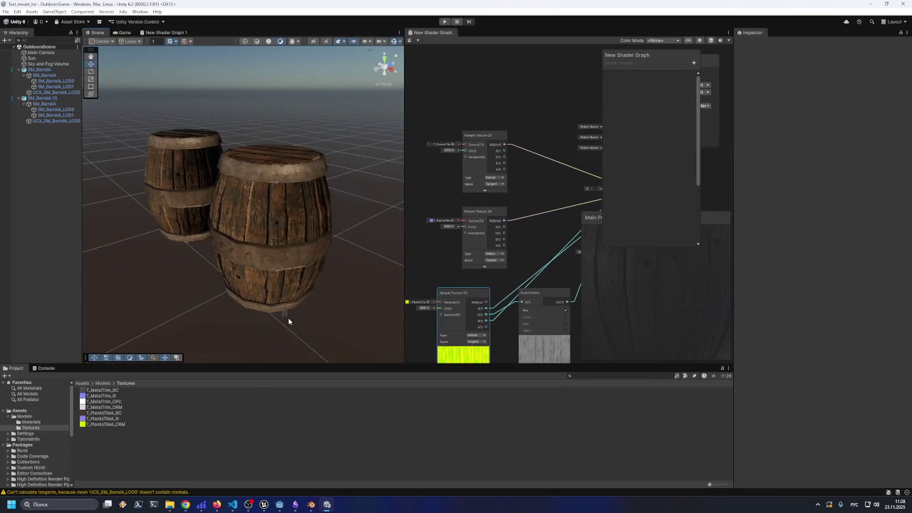
mouse_move(202, 247)
left_mouse_down()
mouse_move(230, 291)
mouse_move(269, 240)
mouse_move(203, 235)
mouse_move(251, 247)
mouse_move(275, 243)
mouse_move(248, 236)
mouse_move(235, 245)
left_mouse_up()
mouse_move(285, 272)
left_mouse_down()
mouse_move(306, 306)
mouse_move(301, 315)
mouse_move(319, 271)
mouse_move(325, 285)
mouse_move(307, 309)
mouse_move(314, 358)
left_mouse_up()
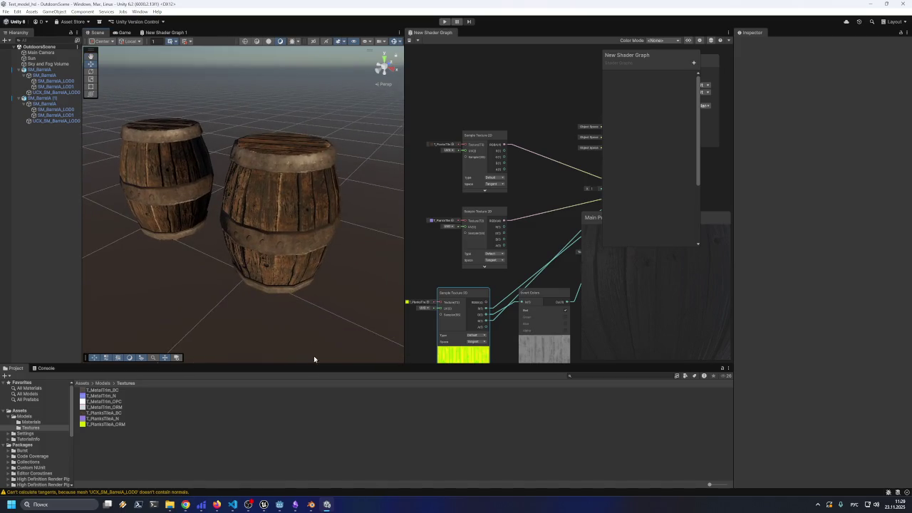
left_click(311, 505)
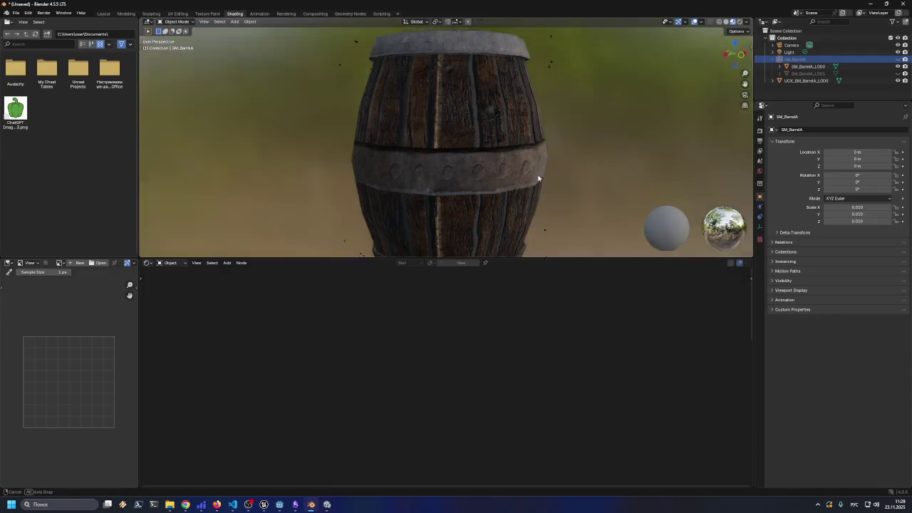
- Enlarge Blender's 3D view, orbit around the SM_BarrelA model, then minimise Blender back to Unity
mouse_move(496, 259)
left_mouse_down()
mouse_move(490, 358)
mouse_move(513, 378)
left_mouse_up()
mouse_move(527, 329)
left_mouse_down()
mouse_move(495, 285)
mouse_move(474, 303)
mouse_move(461, 299)
mouse_move(551, 298)
mouse_move(550, 285)
mouse_move(517, 291)
mouse_move(536, 272)
mouse_move(523, 287)
mouse_move(523, 270)
left_mouse_up()
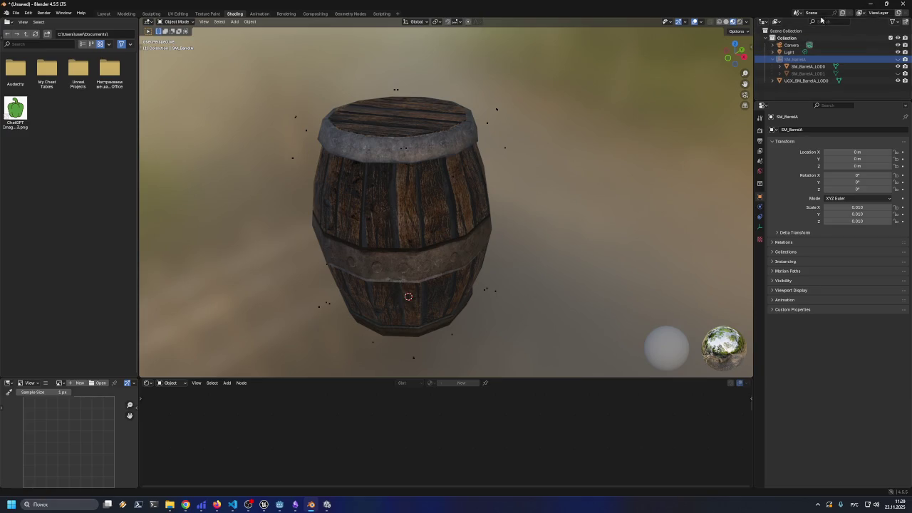
left_click(869, 4)
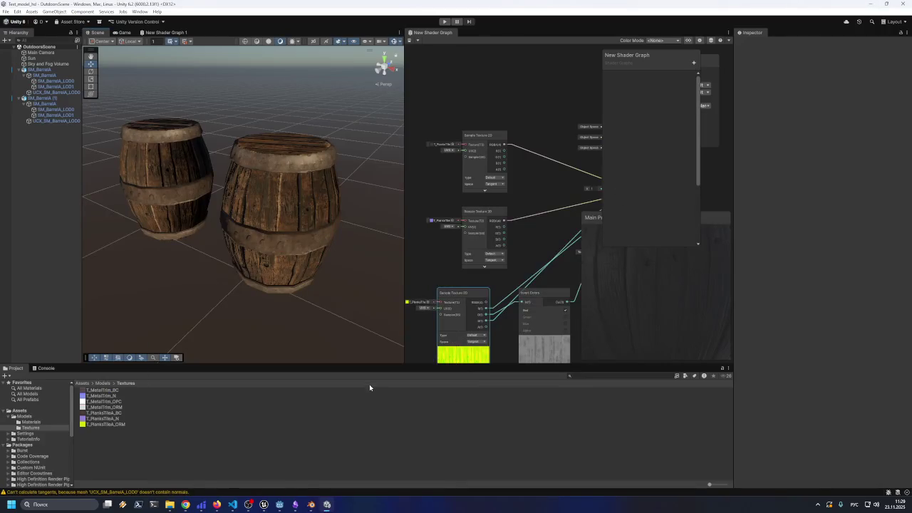
- Move the Unreal pier scene window up and right, then bring Godot forward and orbit its barrels
mouse_move(263, 503)
left_click(199, 476)
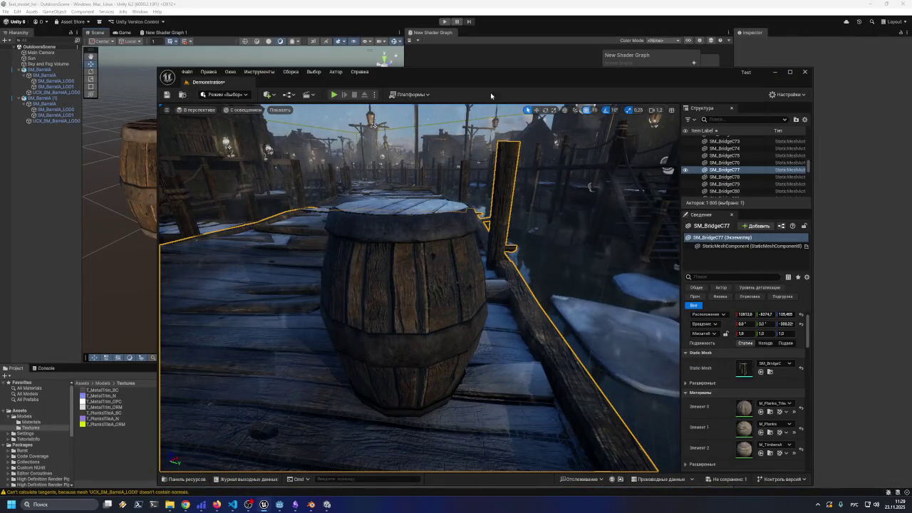
mouse_move(483, 61)
left_mouse_down()
mouse_move(524, 62)
mouse_move(661, 13)
mouse_move(666, 33)
mouse_move(642, 40)
left_mouse_up()
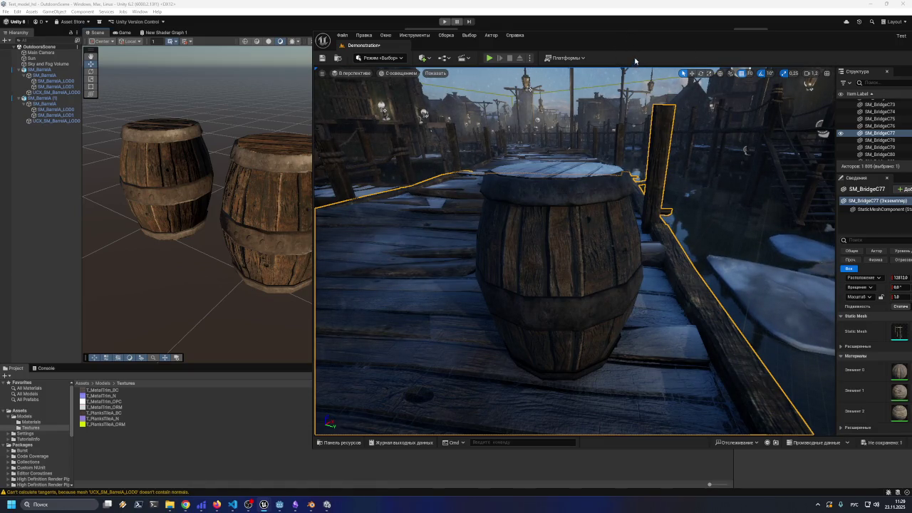
left_click_drag(626, 41, 634, 32)
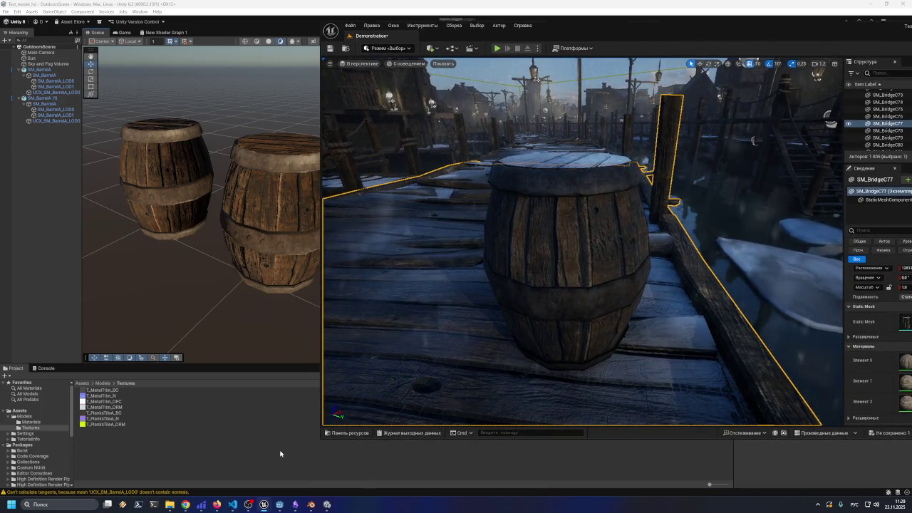
left_click(280, 507)
mouse_move(440, 256)
left_mouse_down()
mouse_move(419, 261)
mouse_move(409, 249)
left_mouse_up()
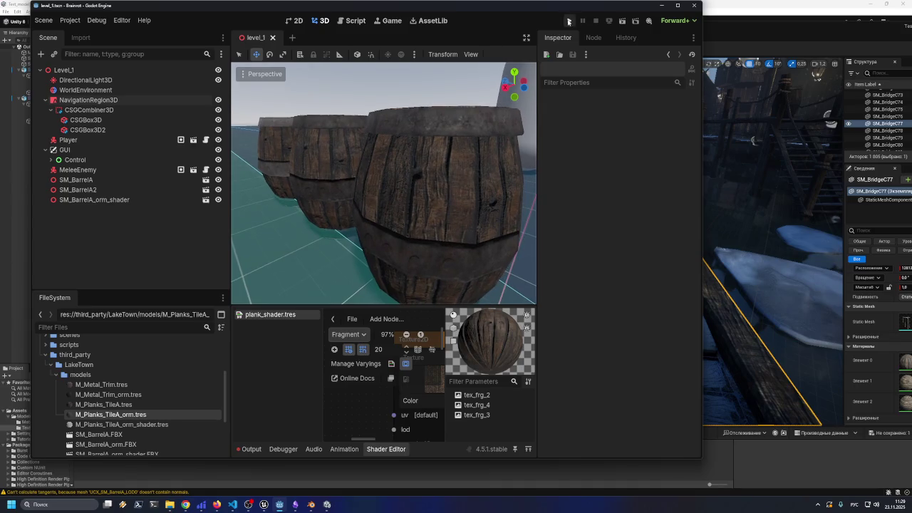
- Move the Godot editor window down and left beside the Unity and Unreal barrels
mouse_move(562, 5)
left_mouse_down()
mouse_move(365, 282)
mouse_move(309, 252)
mouse_move(297, 172)
mouse_move(281, 243)
mouse_move(303, 260)
mouse_move(307, 282)
mouse_move(285, 247)
mouse_move(283, 282)
mouse_move(297, 286)
mouse_move(305, 261)
mouse_move(346, 279)
mouse_move(255, 248)
mouse_move(270, 241)
left_mouse_up()
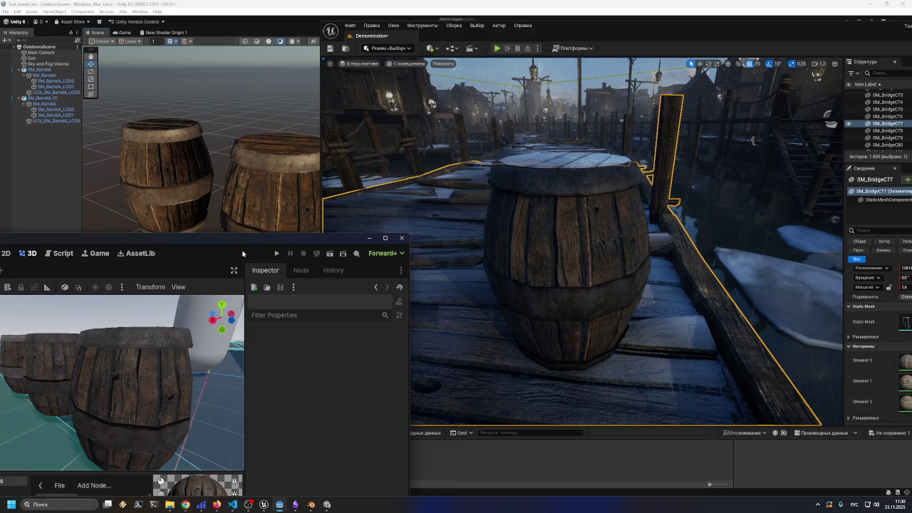
- Tile the Godot and Unreal windows side by side, orbit Godot's barrels, then bring Unreal forward
left_click_drag(246, 238, 241, 230)
left_click_drag(652, 30, 714, 27)
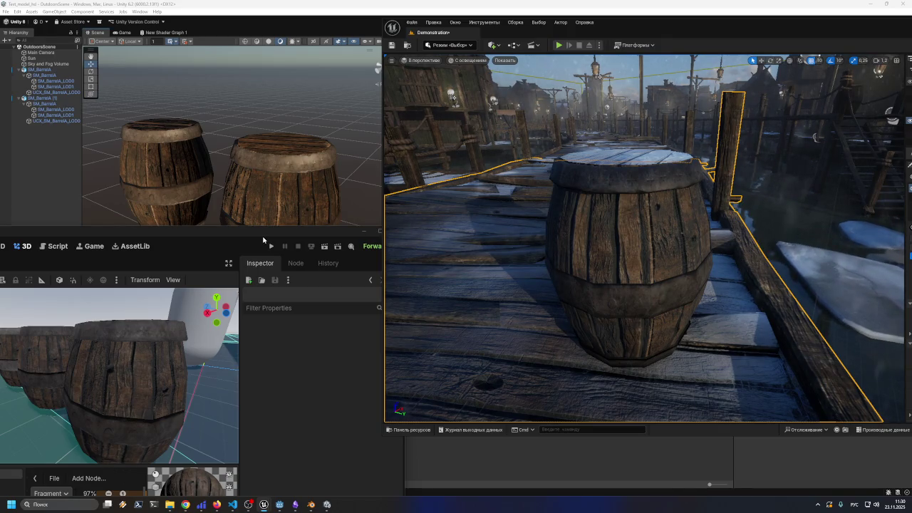
left_click(250, 237)
mouse_move(254, 232)
left_mouse_down()
mouse_move(263, 205)
mouse_move(276, 217)
left_mouse_up()
mouse_move(197, 355)
left_mouse_down()
mouse_move(194, 334)
mouse_move(191, 362)
left_mouse_up()
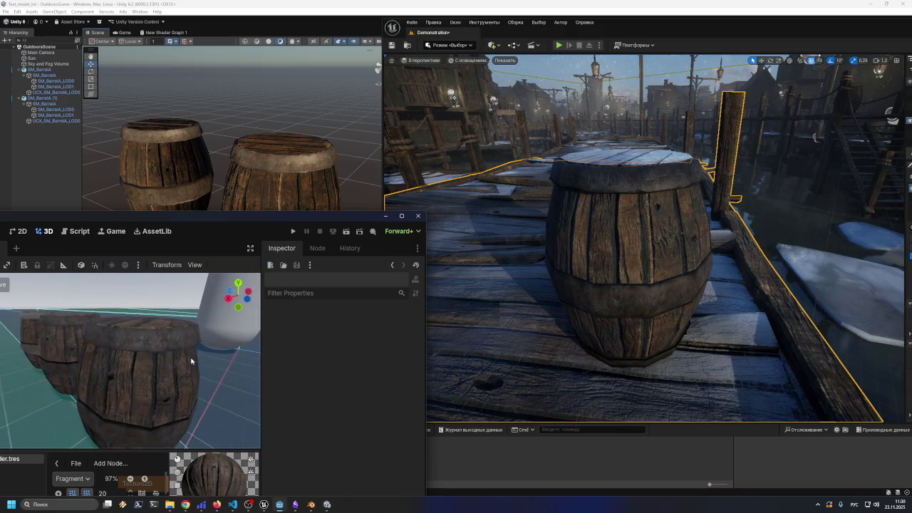
mouse_move(207, 329)
left_mouse_down()
mouse_move(197, 358)
mouse_move(208, 338)
mouse_move(211, 346)
left_mouse_up()
mouse_move(281, 215)
left_mouse_down()
mouse_move(314, 195)
mouse_move(304, 248)
mouse_move(314, 268)
left_mouse_up()
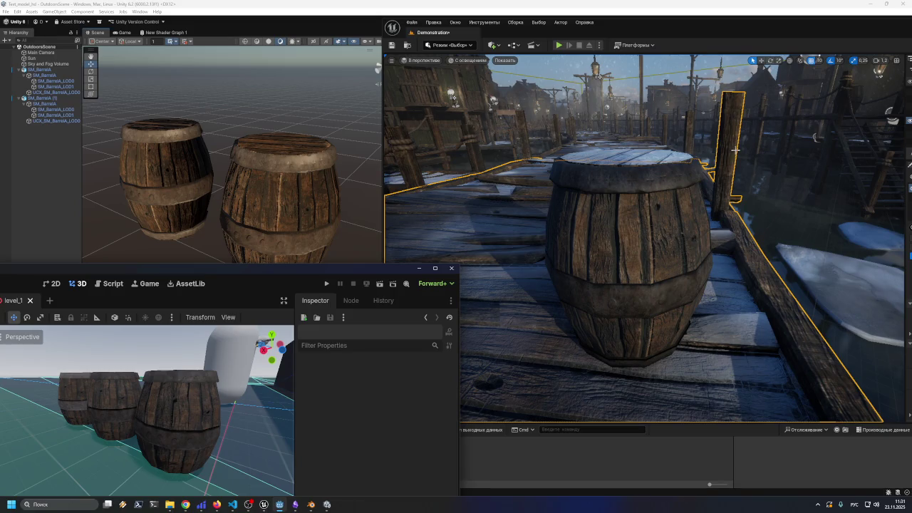
left_click(727, 154)
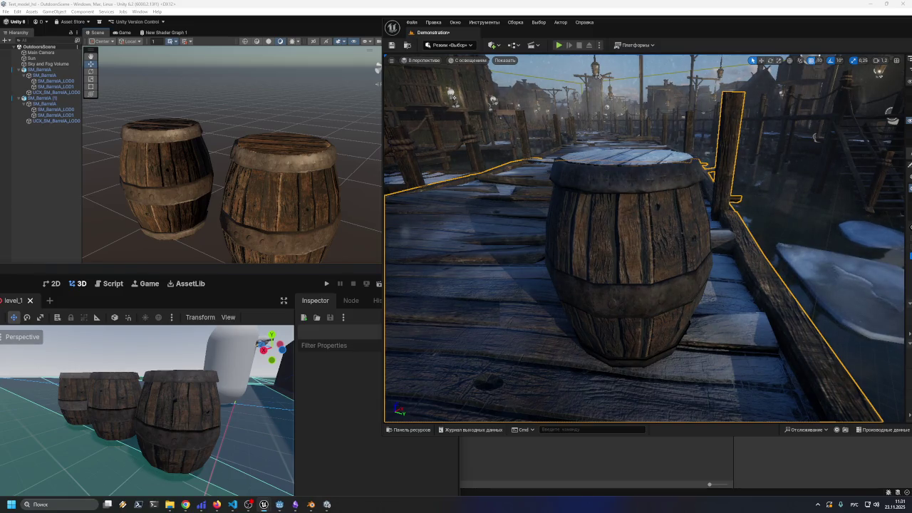
scroll(599, 75, "up", 2)
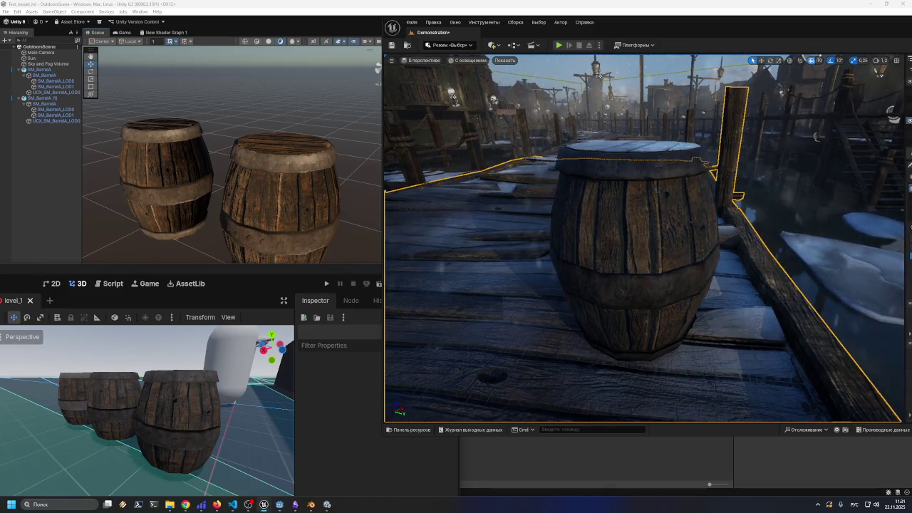
- Zoom and turn the Unreal viewport camera in close around the barrel on the pier
scroll(599, 76, "up", 5)
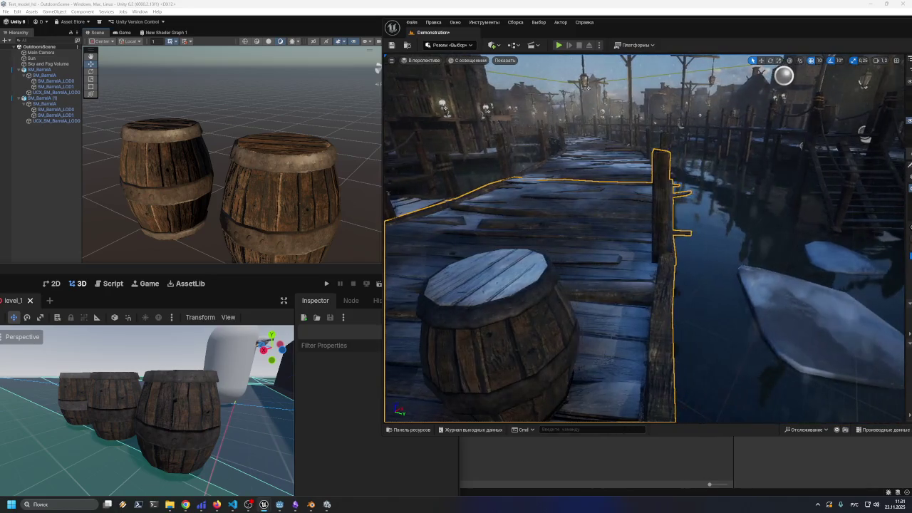
scroll(586, 86, "up", 4)
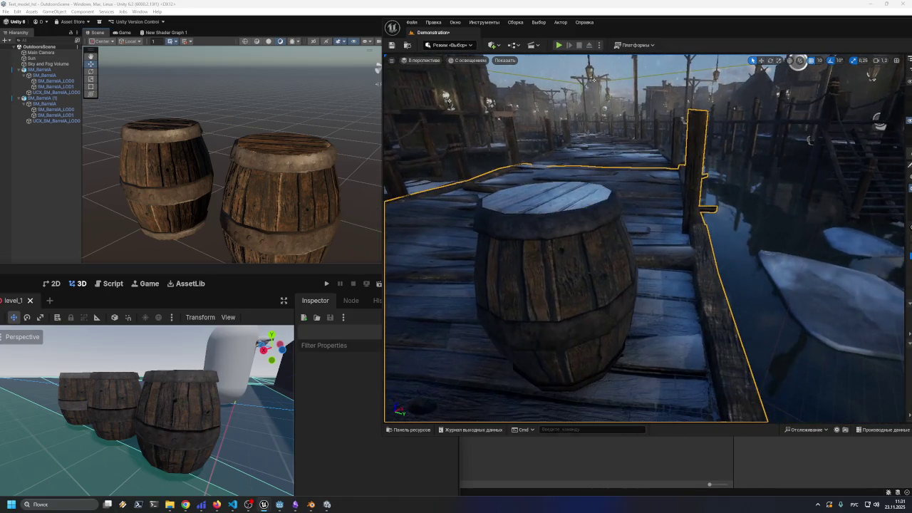
scroll(593, 79, "up", 3)
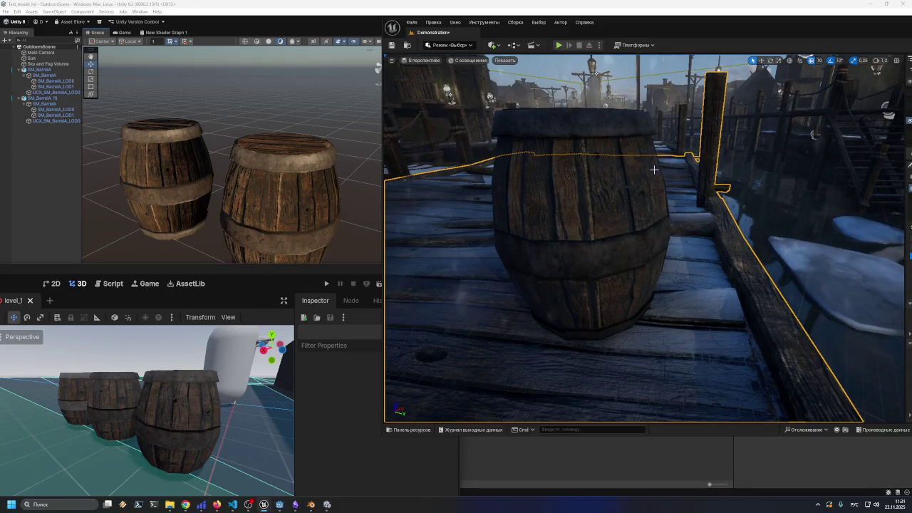
scroll(593, 73, "down", 1)
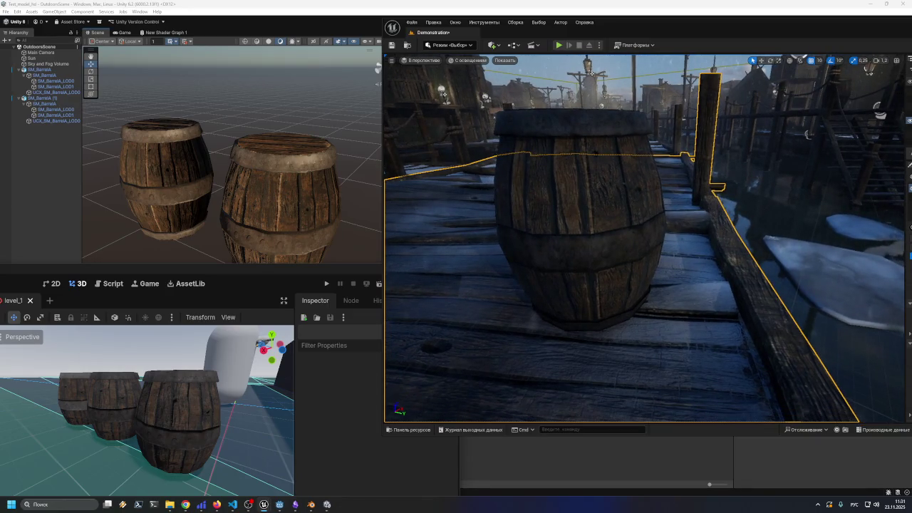
scroll(590, 73, "down", 1)
scroll(600, 73, "up", 3)
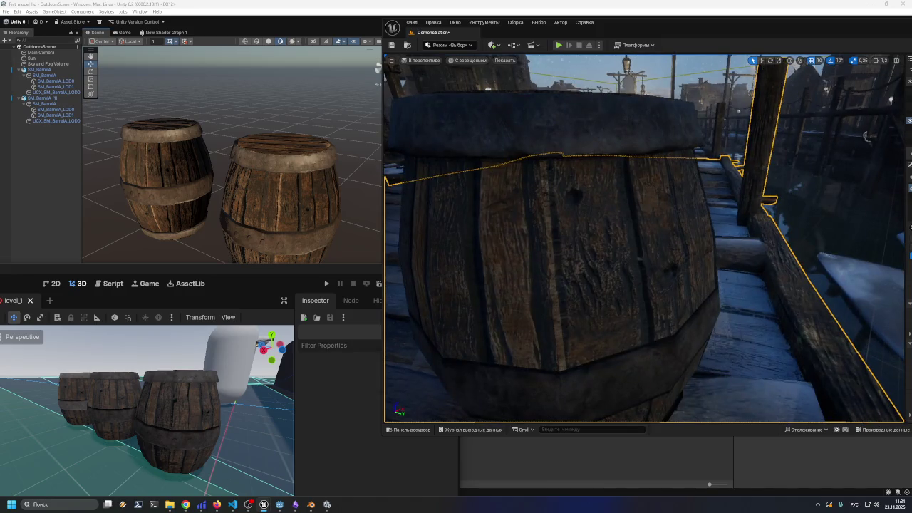
scroll(629, 72, "up", 1)
scroll(631, 72, "down", 2)
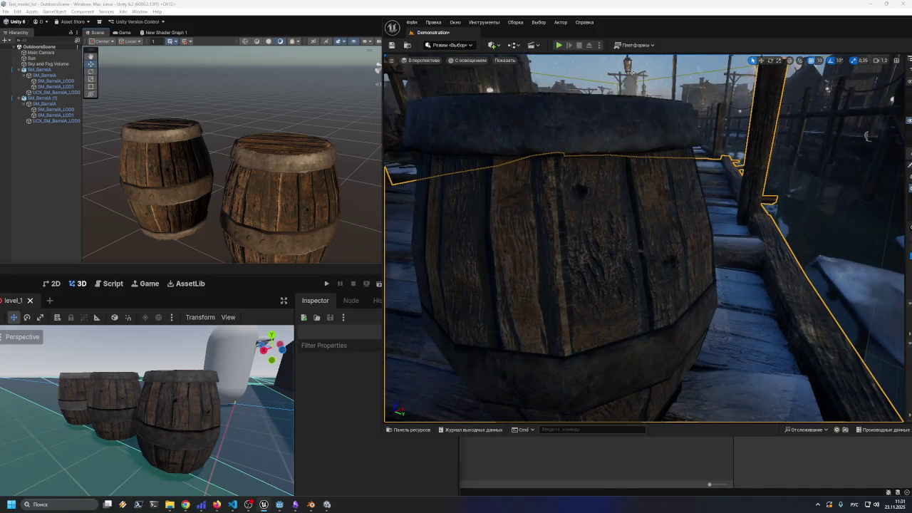
scroll(631, 72, "down", 1)
left_click_drag(631, 72, 896, 76)
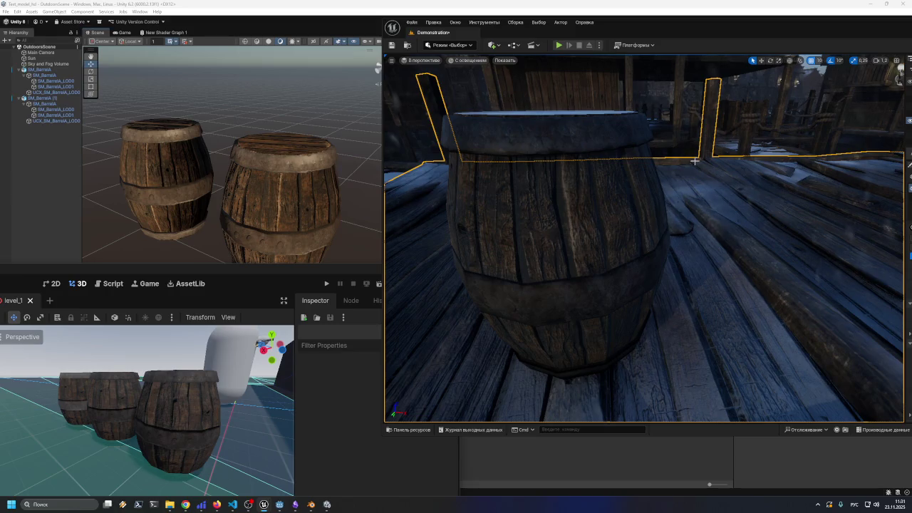
left_click_drag(897, 71, 832, 80)
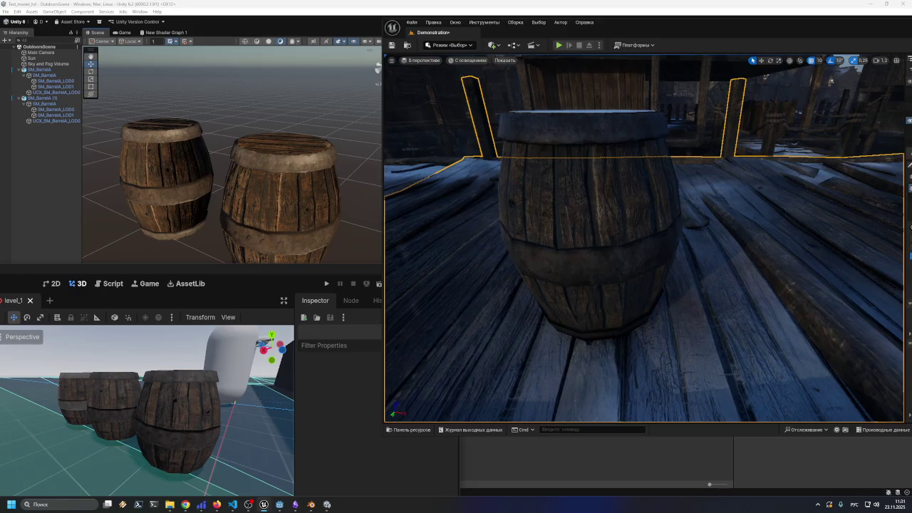
- Move closer, select the wooden railing behind the barrel, then clear the selection
scroll(644, 239, "up", 1)
scroll(644, 239, "up", 1)
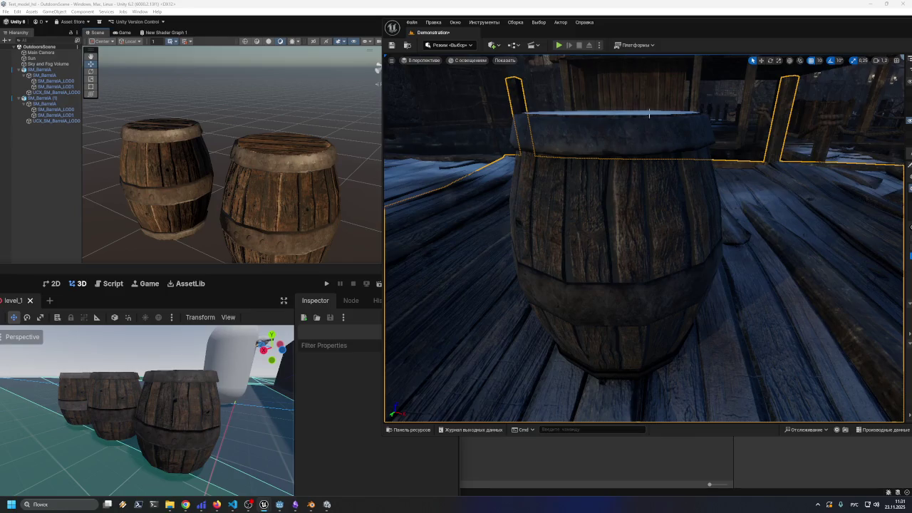
left_click(595, 118)
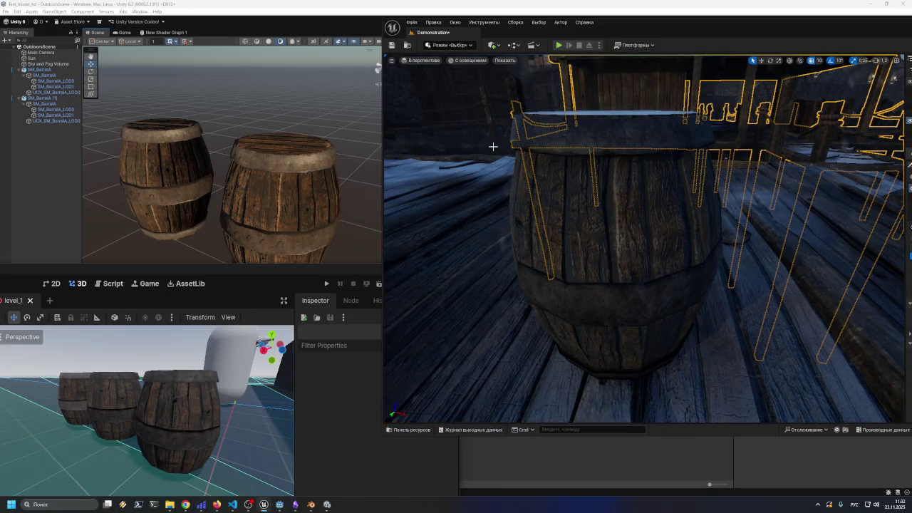
left_click(498, 115)
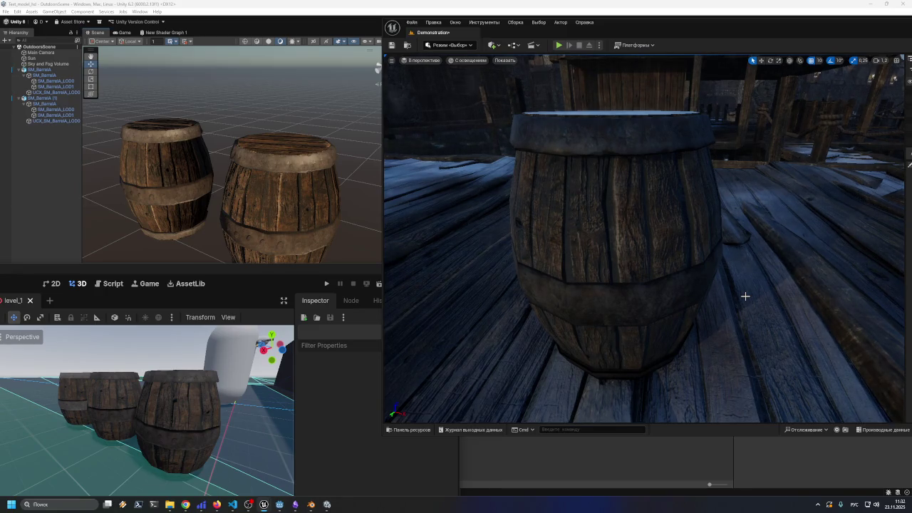
left_click(248, 273)
mouse_move(248, 273)
left_mouse_down()
mouse_move(257, 246)
mouse_move(251, 232)
left_mouse_up()
scroll(219, 338, "up", 3)
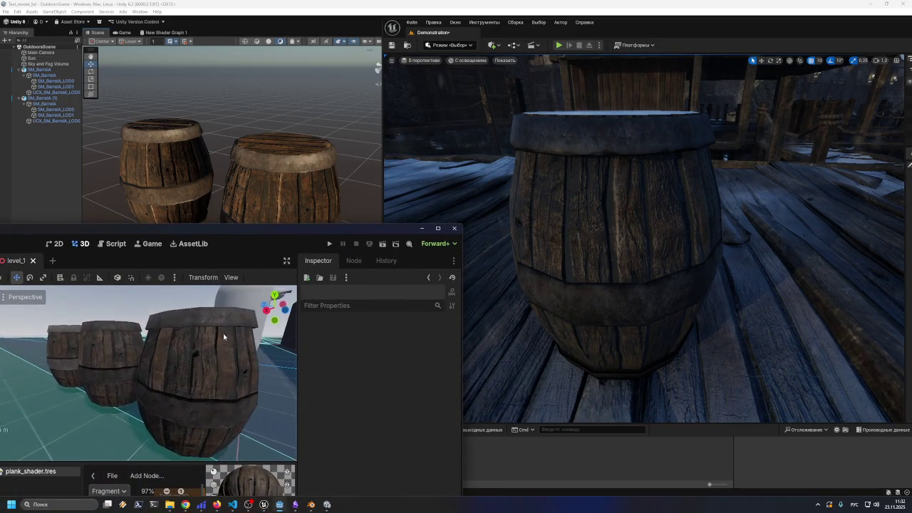
mouse_move(219, 338)
left_mouse_down()
mouse_move(235, 346)
mouse_move(213, 339)
mouse_move(204, 359)
left_mouse_up()
left_click(205, 354)
left_click(214, 380)
left_click(240, 385)
left_click_drag(240, 386, 236, 369)
left_click(239, 363)
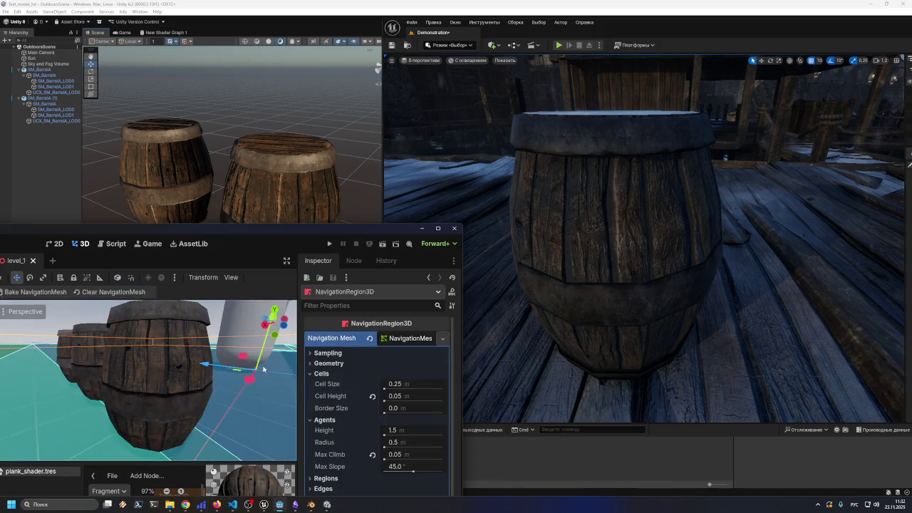
left_click(191, 356)
left_click(229, 364)
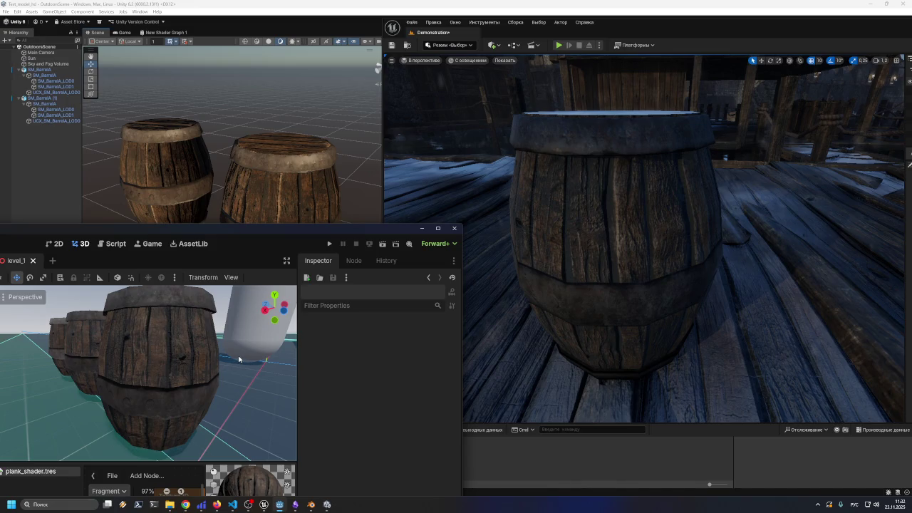
key("super")
key("super")
mouse_move(239, 236)
left_mouse_down()
mouse_move(239, 317)
mouse_move(202, 269)
mouse_move(174, 254)
mouse_move(245, 246)
left_mouse_up()
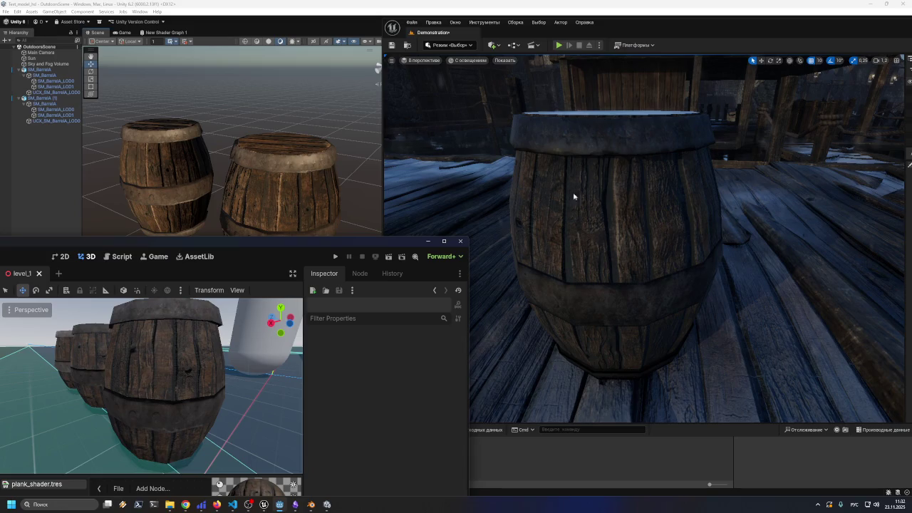
left_click(321, 7)
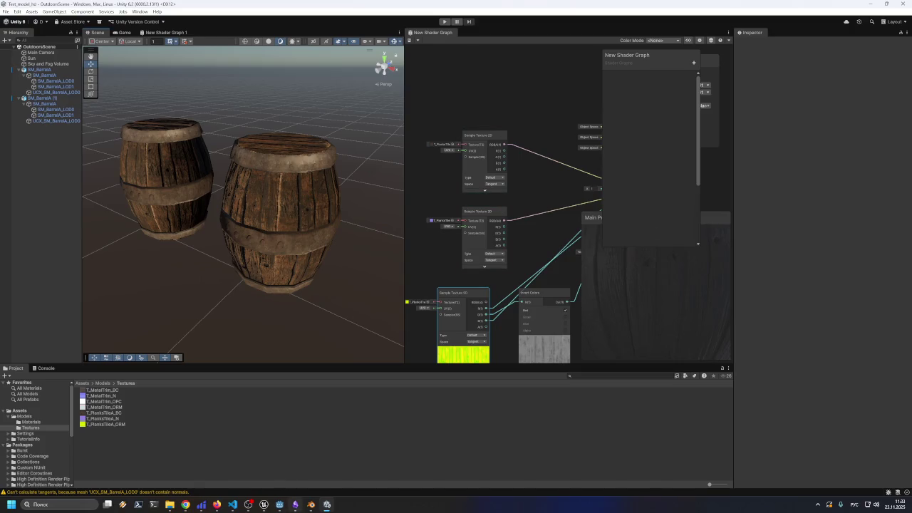
- Bring up the M_Metal_Trim material editor, zoom its graph, move it aside and close it
mouse_move(264, 504)
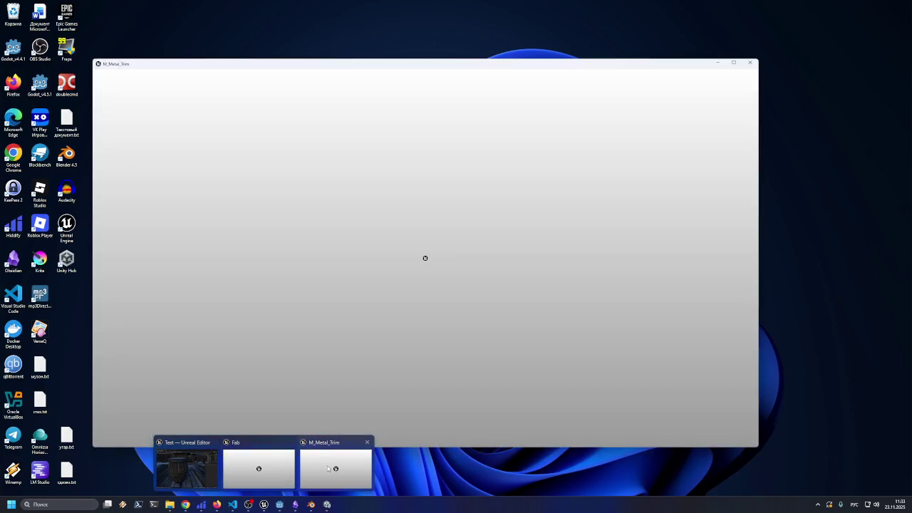
left_click(327, 465)
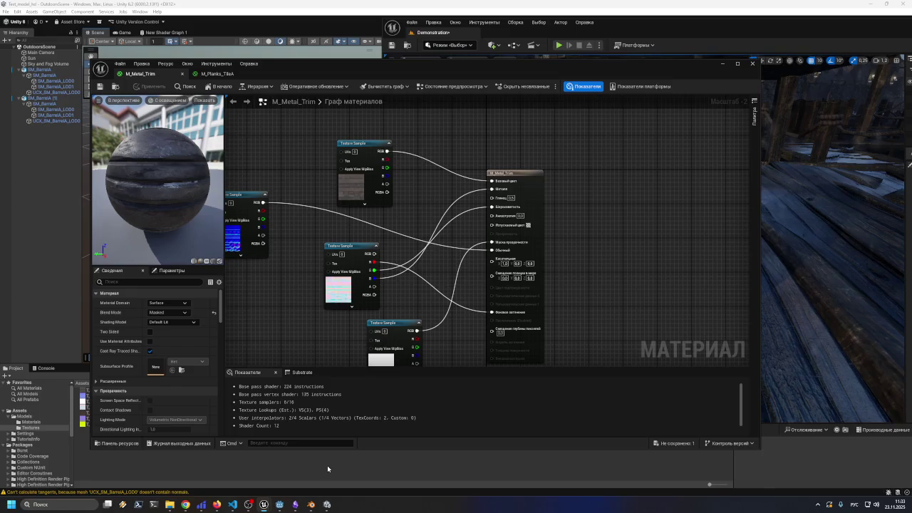
scroll(439, 286, "down", 4)
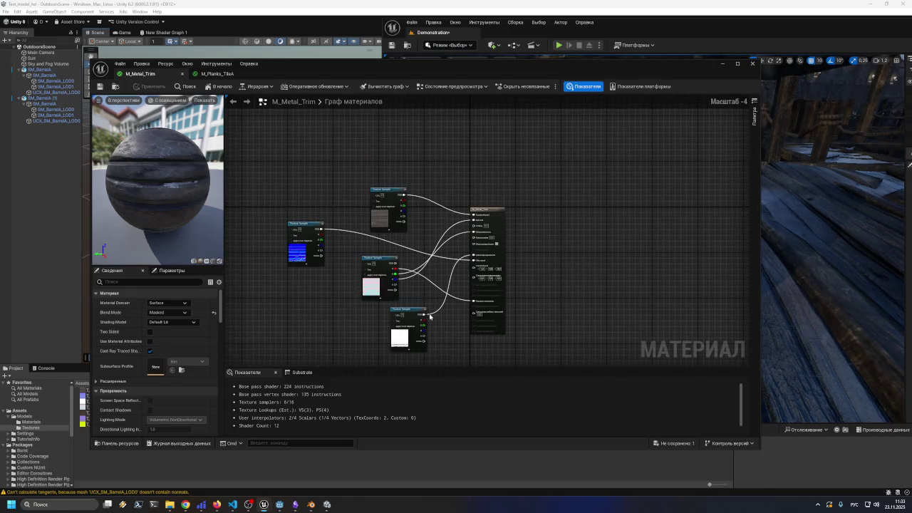
scroll(431, 316, "up", 3)
scroll(431, 316, "up", 1)
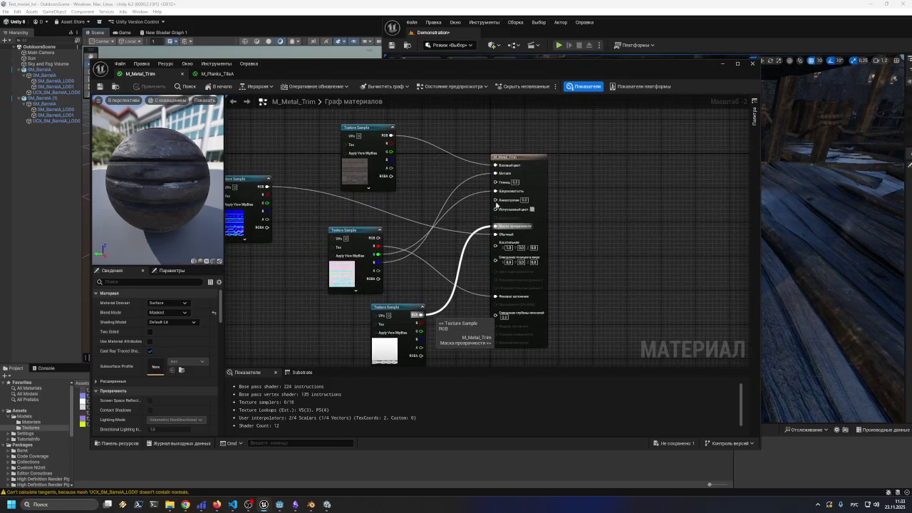
scroll(473, 243, "down", 1)
mouse_move(542, 69)
left_mouse_down()
mouse_move(469, 191)
mouse_move(463, 323)
mouse_move(433, 208)
mouse_move(400, 195)
mouse_move(534, 204)
mouse_move(563, 214)
mouse_move(562, 234)
mouse_move(555, 90)
mouse_move(585, 106)
mouse_move(570, 214)
mouse_move(617, 151)
left_mouse_up()
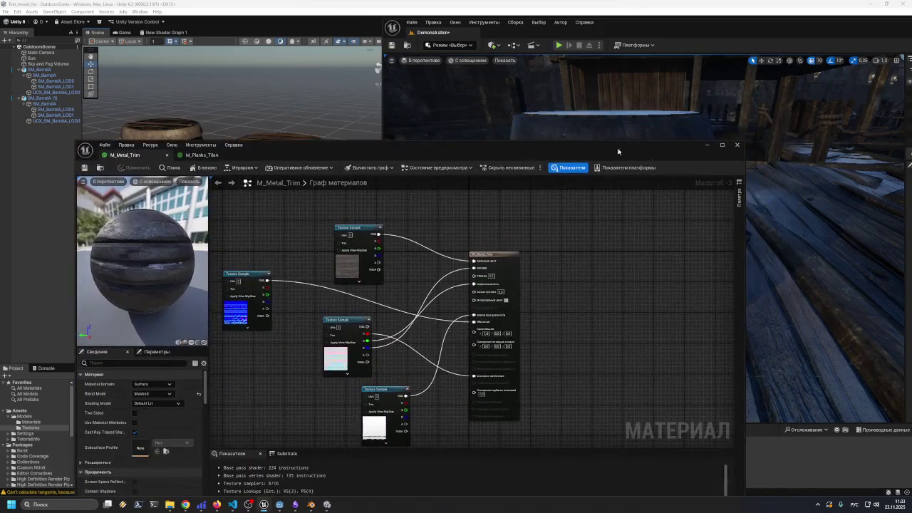
left_click(737, 145)
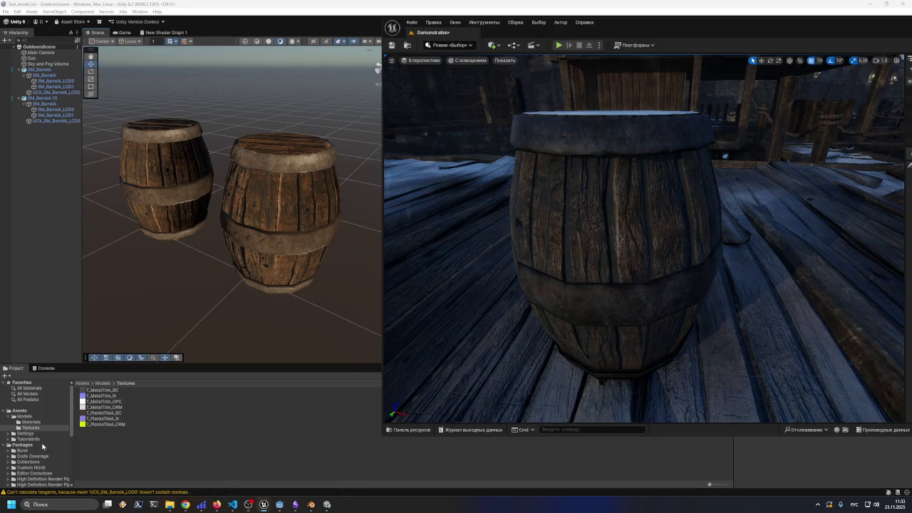
- Show Unity's Materials folder, then in Unreal's content browser list LakeTown Materials and open M_Planks_TileA
left_click(155, 439)
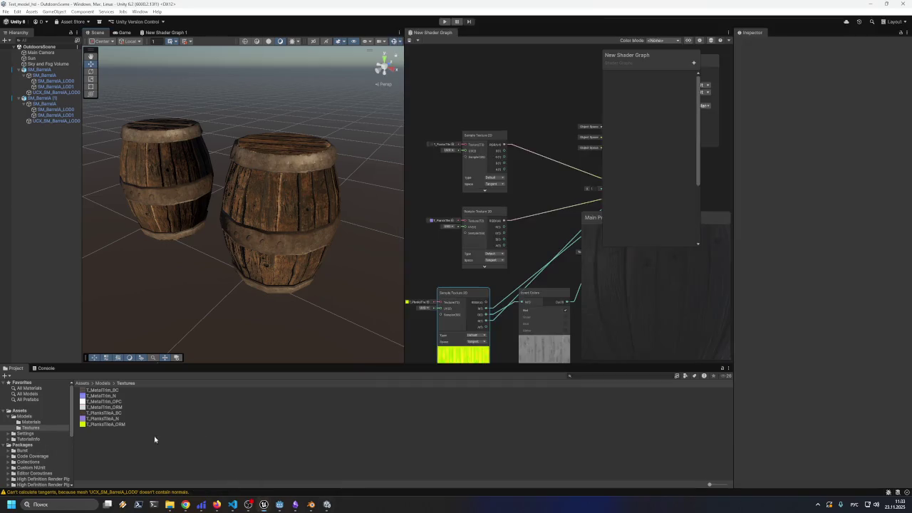
left_click(35, 423)
mouse_move(263, 504)
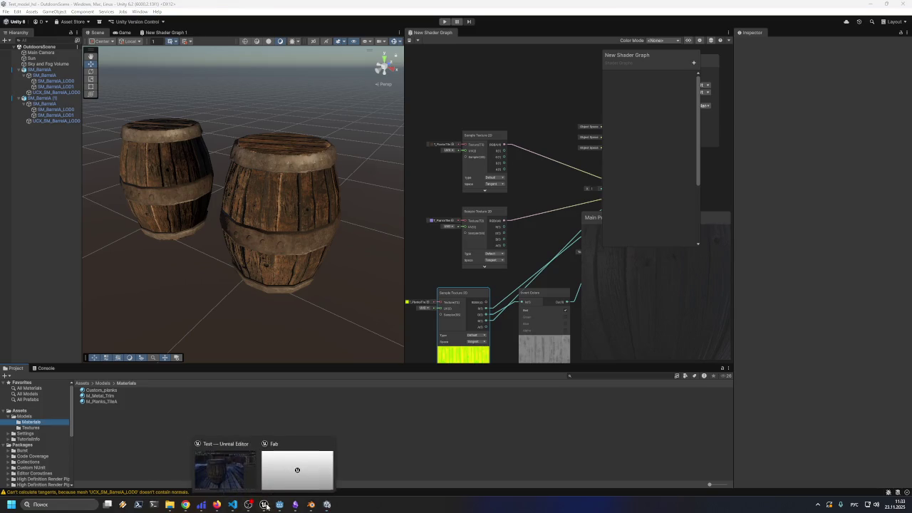
left_click(259, 446)
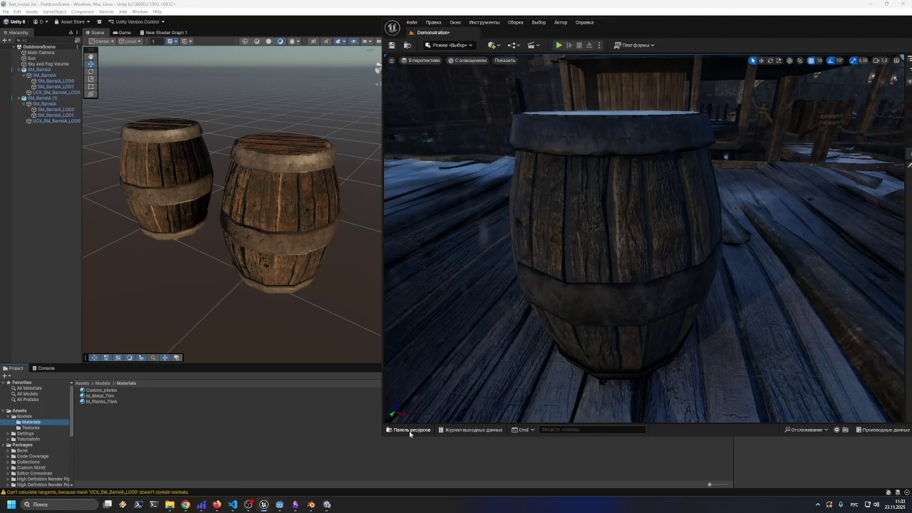
left_click(410, 429)
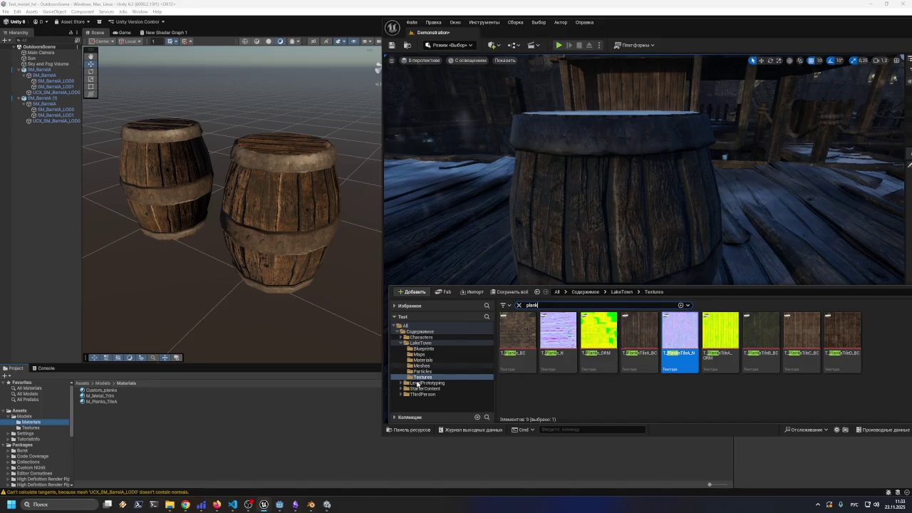
left_click(424, 360)
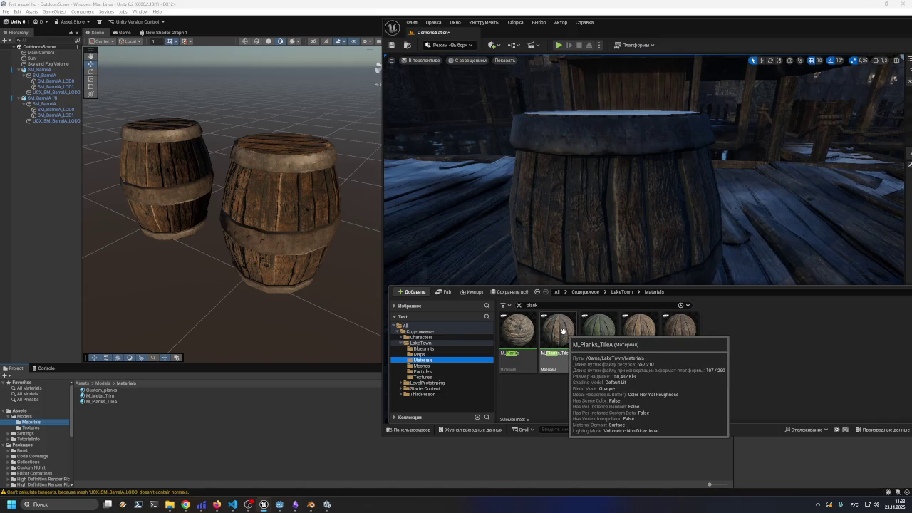
double_click(563, 332)
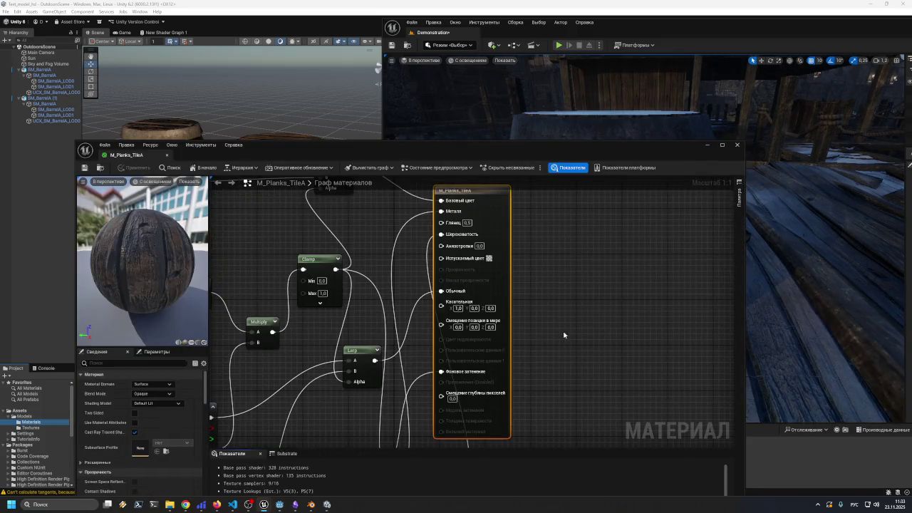
- Zoom around the M_Planks_TileA graph, move the editor down, then close it
scroll(359, 304, "down", 6)
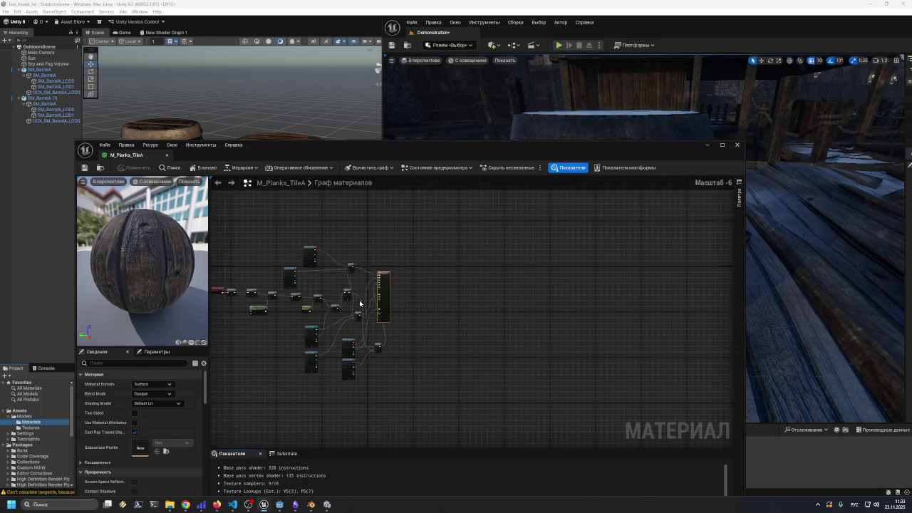
scroll(284, 323, "up", 6)
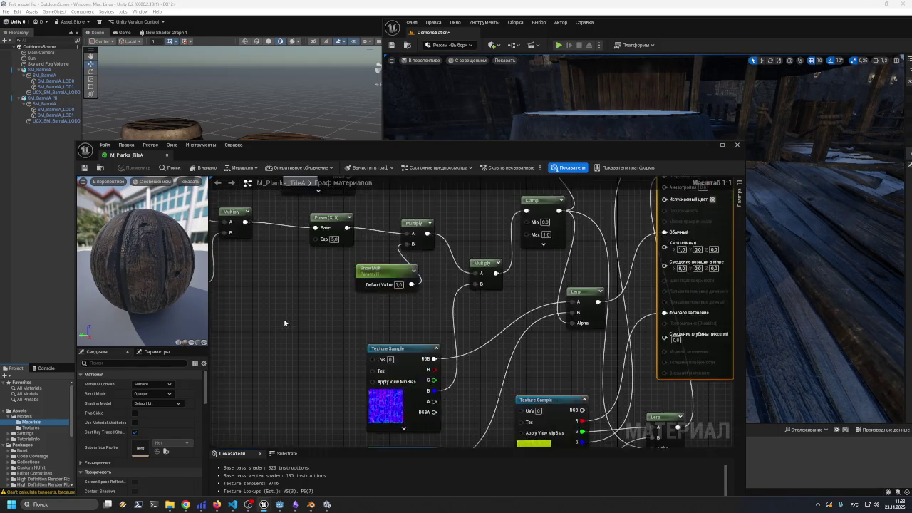
scroll(308, 321, "down", 2)
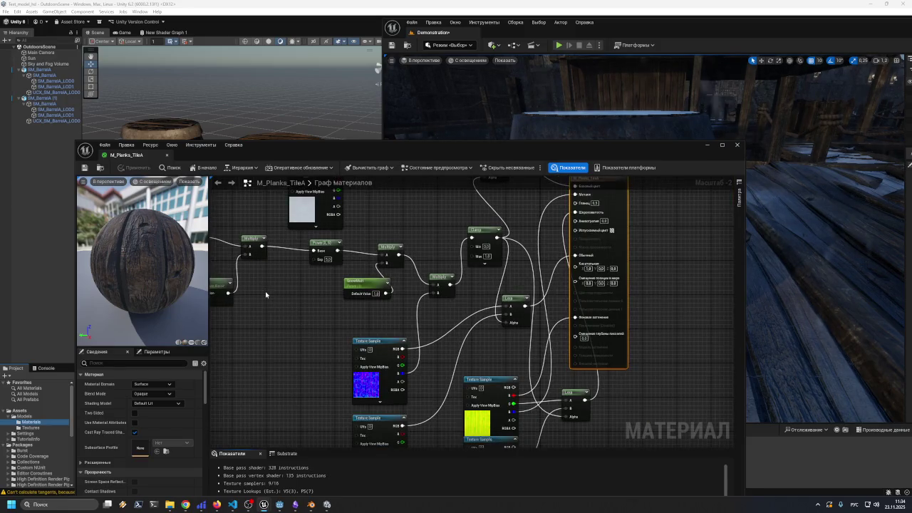
scroll(340, 290, "up", 1)
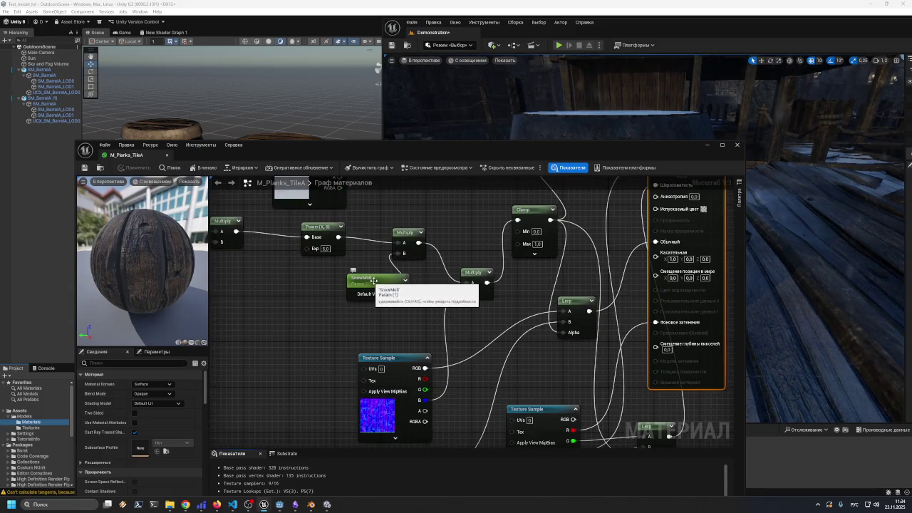
scroll(307, 314, "down", 1)
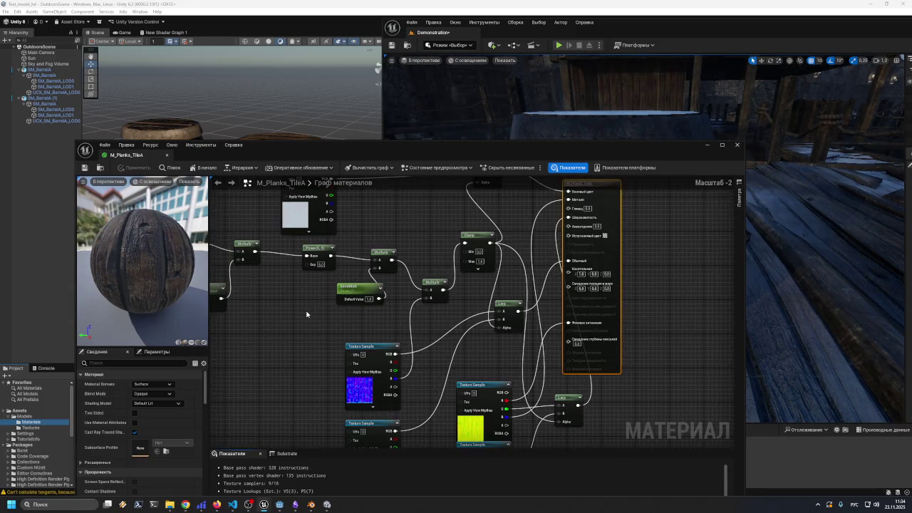
mouse_move(669, 151)
left_mouse_down()
mouse_move(698, 203)
mouse_move(728, 386)
mouse_move(753, 395)
mouse_move(669, 85)
mouse_move(706, 140)
mouse_move(717, 189)
mouse_move(605, 103)
left_mouse_up()
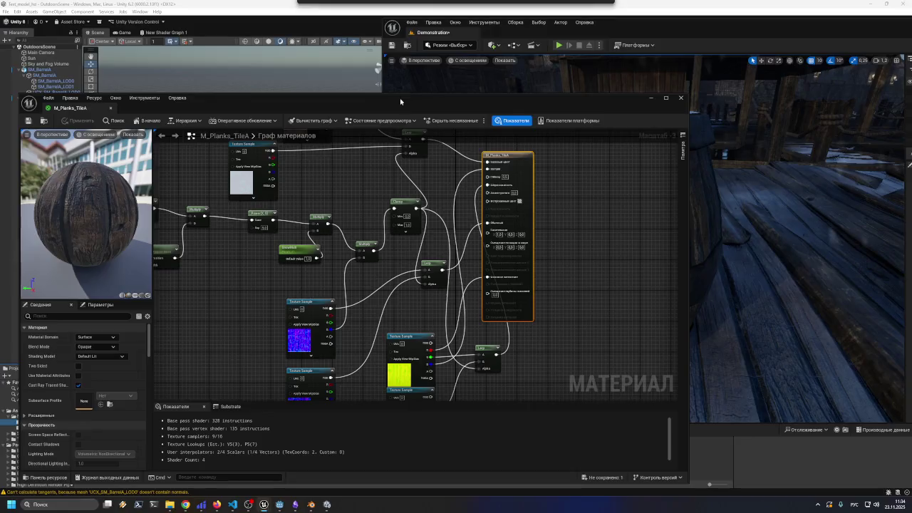
left_click(681, 99)
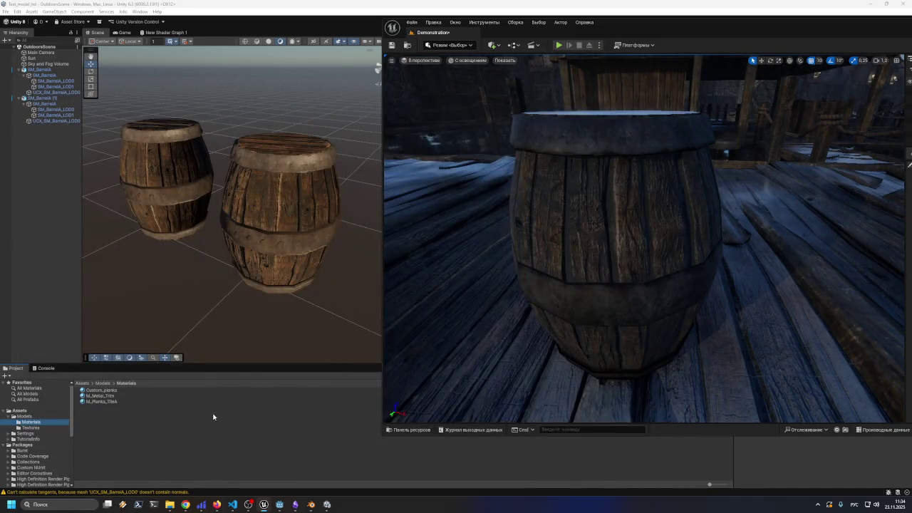
- Duplicate M_Planks_TileA in the Materials folder and rename the copy M_Planks_TileA1_2
mouse_move(264, 506)
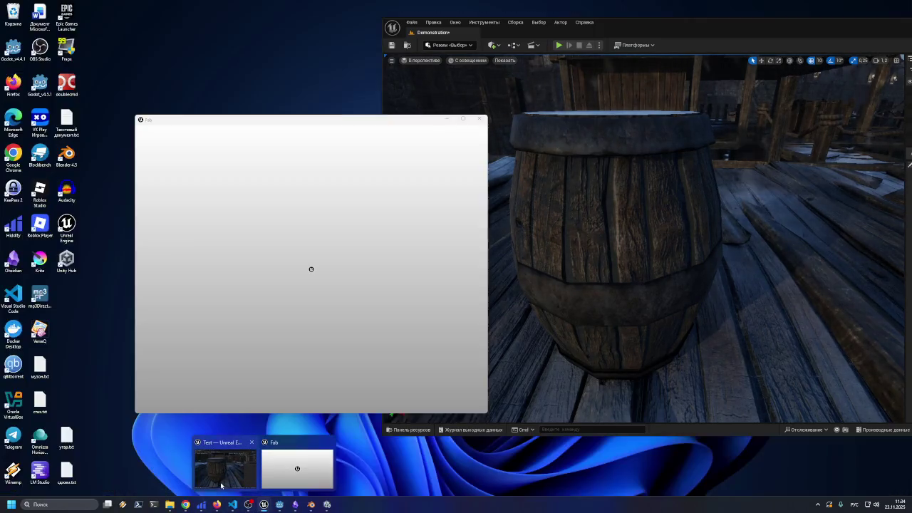
left_click(221, 486)
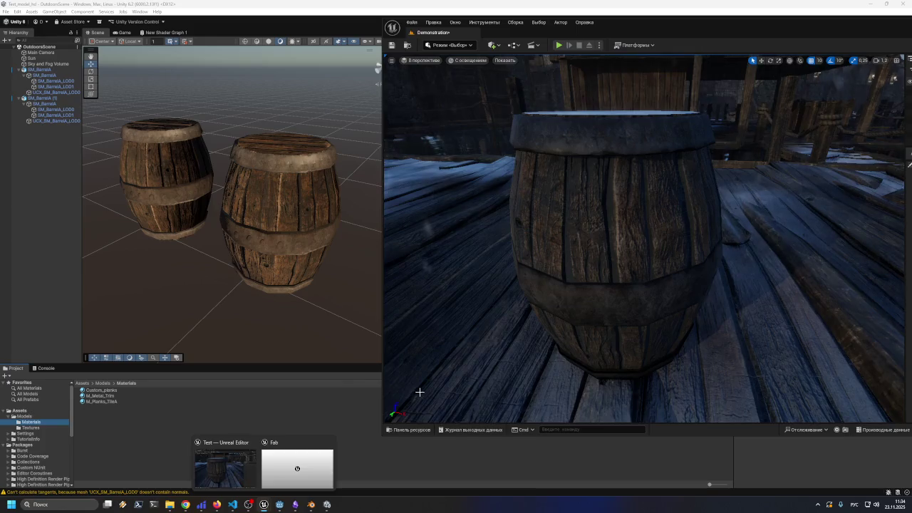
left_click(407, 430)
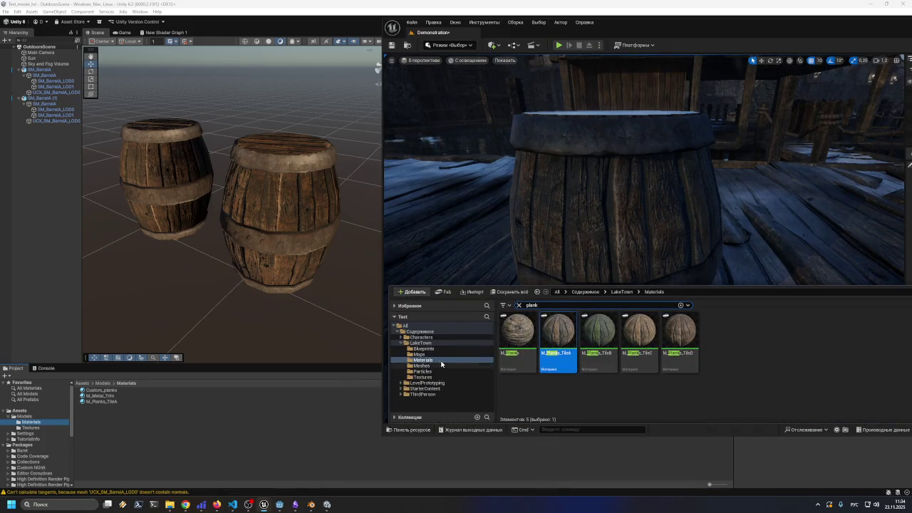
right_click(558, 331)
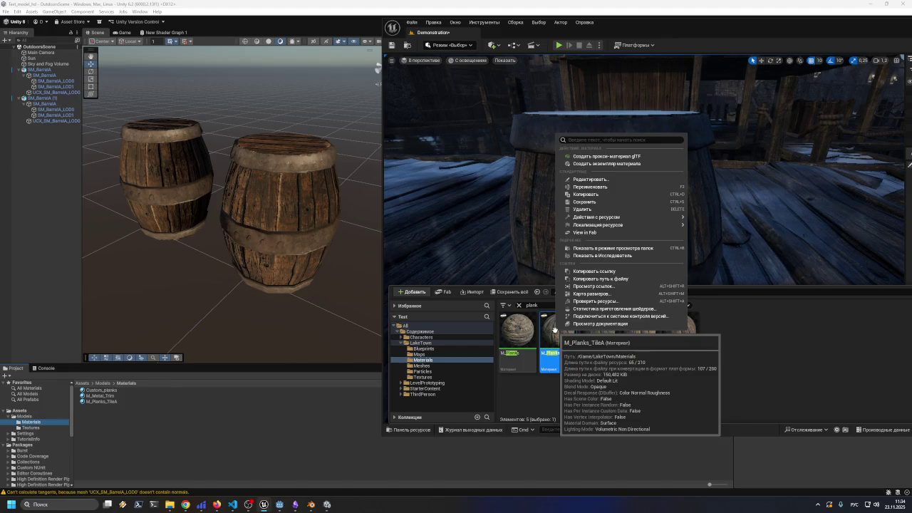
left_click(595, 195)
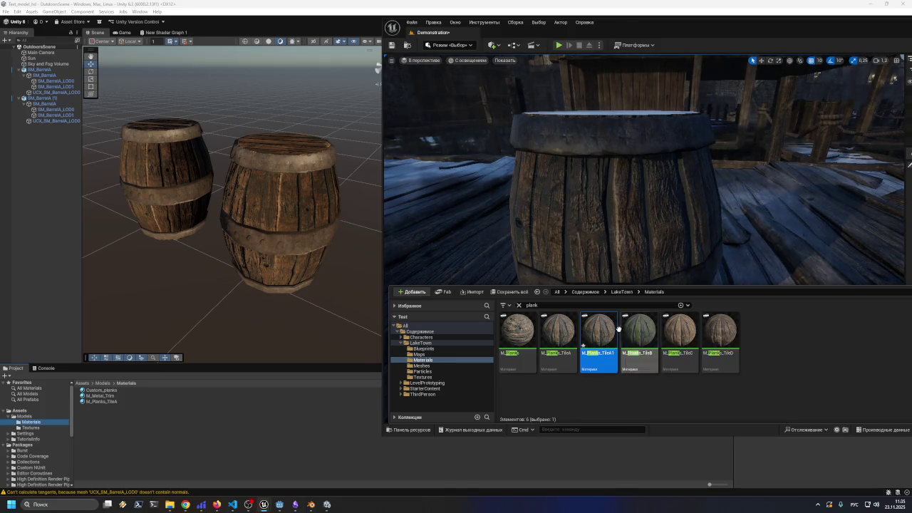
left_click(603, 356)
type("_2")
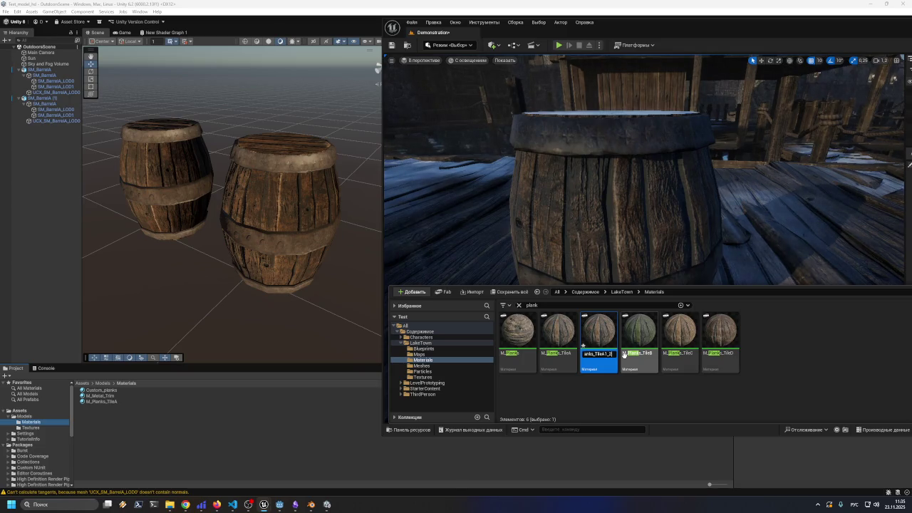
key("Return")
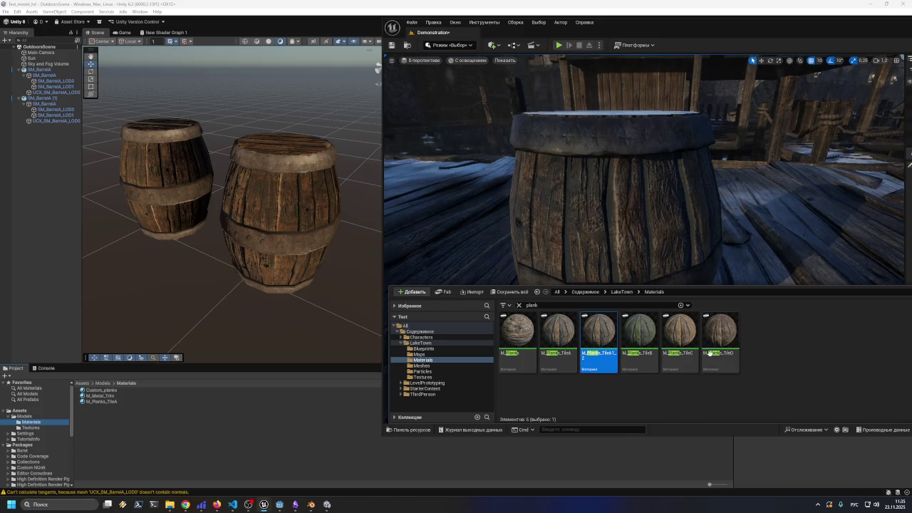
- Open M_Planks_TileA1_2 and delete the Lerp node blending its two top texture samples
double_click(597, 334)
mouse_move(463, 108)
left_mouse_down()
mouse_move(509, 87)
mouse_move(511, 94)
left_mouse_up()
scroll(310, 270, "down", 4)
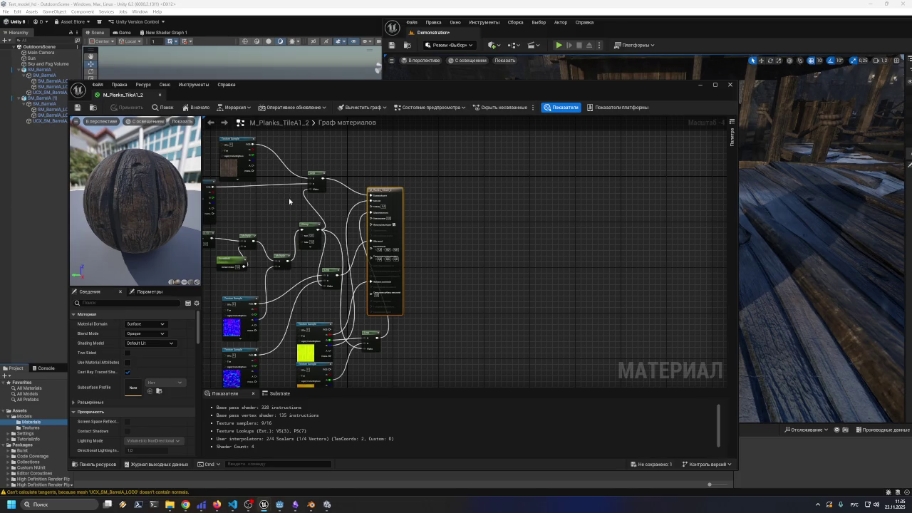
mouse_move(298, 204)
left_mouse_down()
mouse_move(287, 198)
mouse_move(336, 187)
mouse_move(292, 204)
mouse_move(387, 207)
left_mouse_up()
scroll(387, 207, "up", 4)
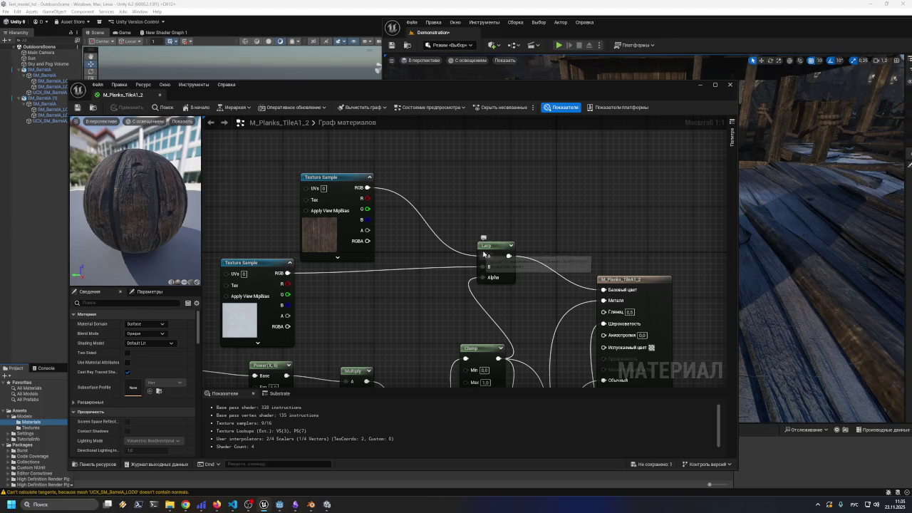
left_click(486, 248)
key("Delete")
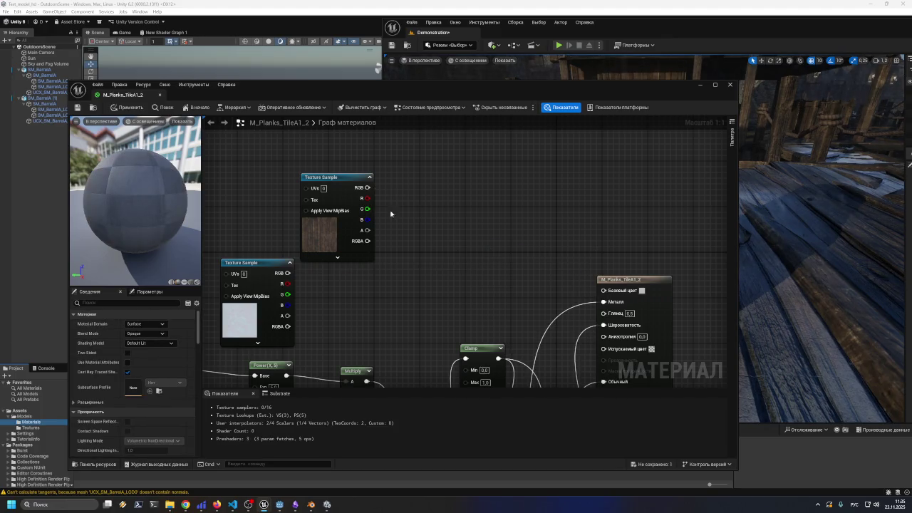
- Wire the wood Texture Sample's RGB into Base Color and move the node aside
left_click_drag(368, 187, 603, 290)
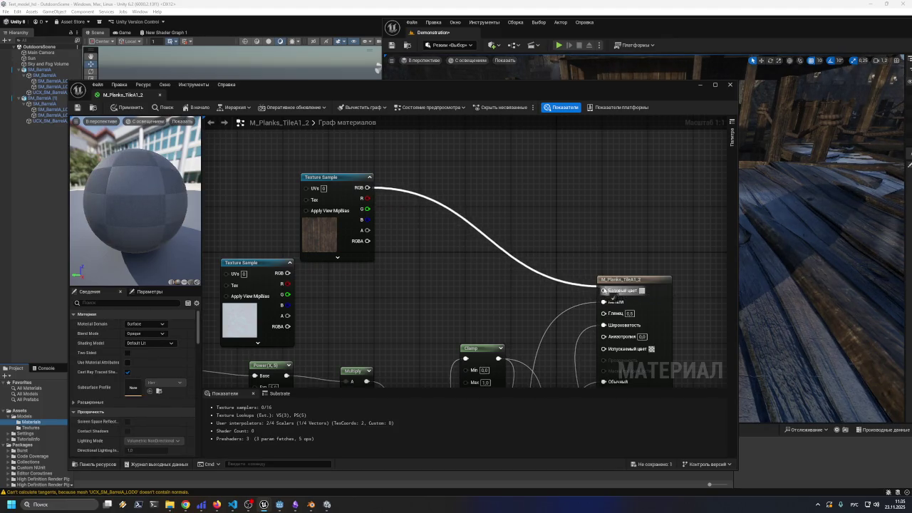
mouse_move(335, 177)
left_mouse_down()
mouse_move(454, 198)
mouse_move(470, 210)
left_mouse_up()
mouse_move(379, 261)
left_mouse_down()
mouse_move(378, 155)
mouse_move(470, 149)
left_mouse_up()
mouse_move(346, 150)
left_mouse_down()
mouse_move(385, 153)
mouse_move(389, 164)
left_mouse_up()
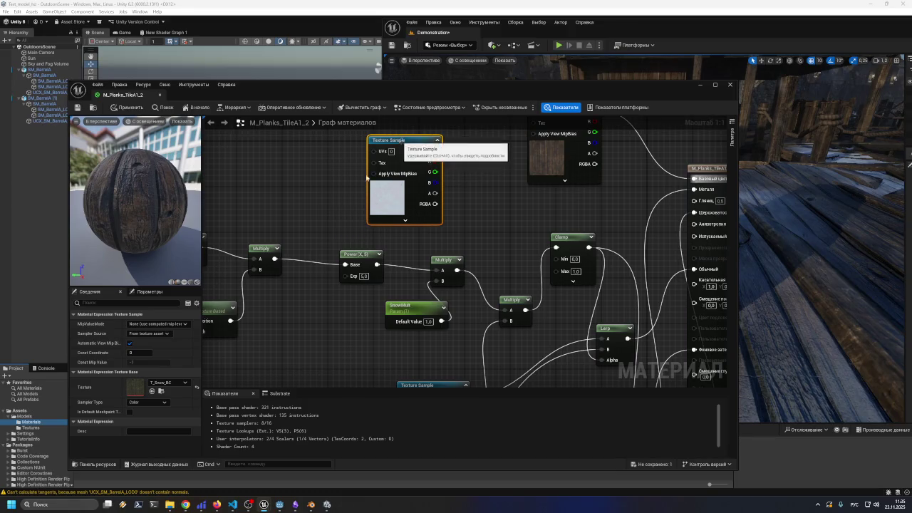
mouse_move(301, 200)
left_mouse_down()
mouse_move(407, 143)
mouse_move(558, 159)
mouse_move(563, 168)
mouse_move(472, 176)
left_mouse_up()
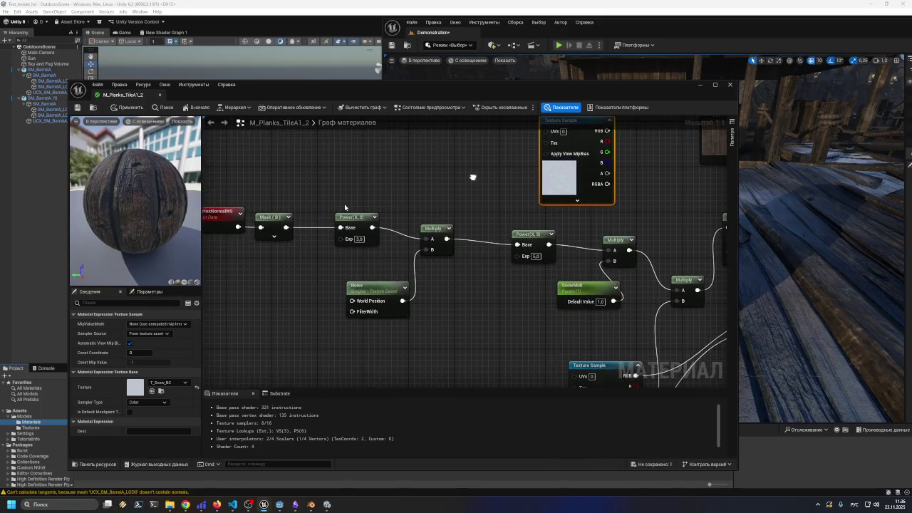
- Delete the Mask, Power, Noise and Multiply nodes of the snow chain
right_click(275, 214)
key("Escape")
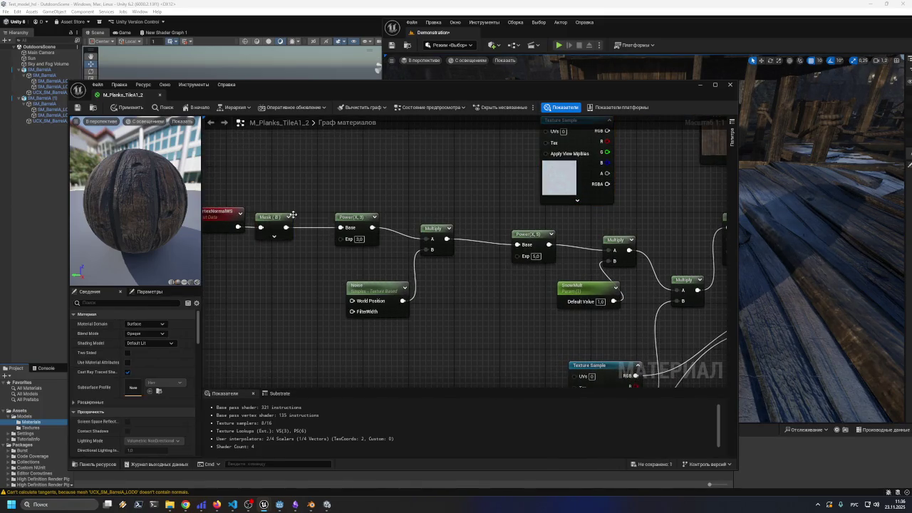
key("Delete")
left_click(356, 236)
key("Delete")
left_click(374, 289)
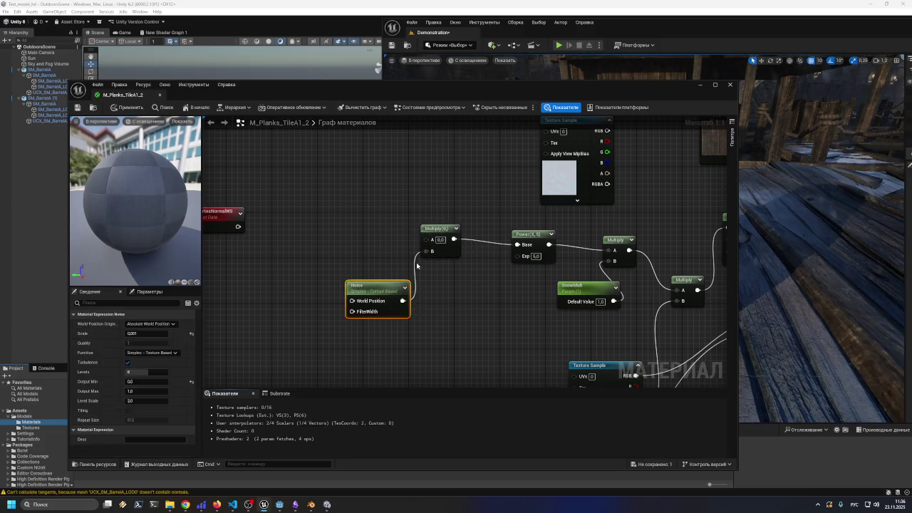
key("Delete")
left_click(438, 229)
left_click(527, 233)
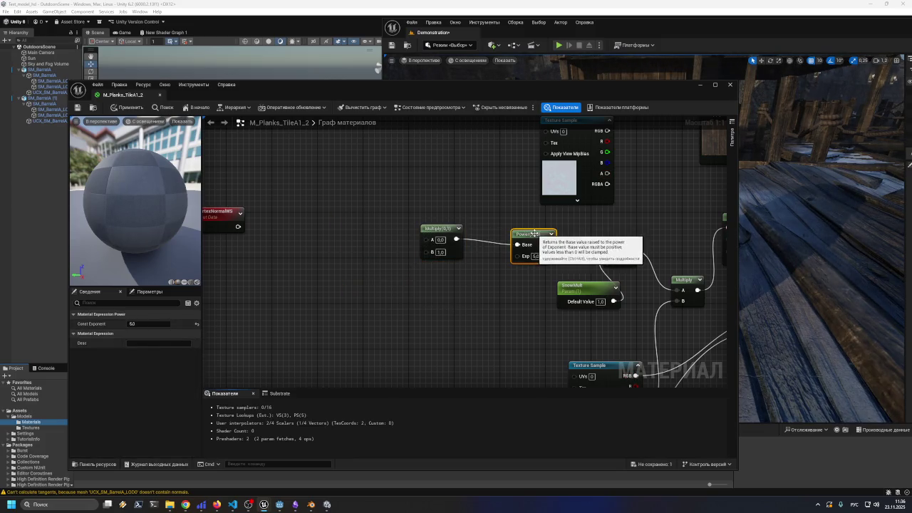
key("Delete")
left_click(445, 227)
key("Delete")
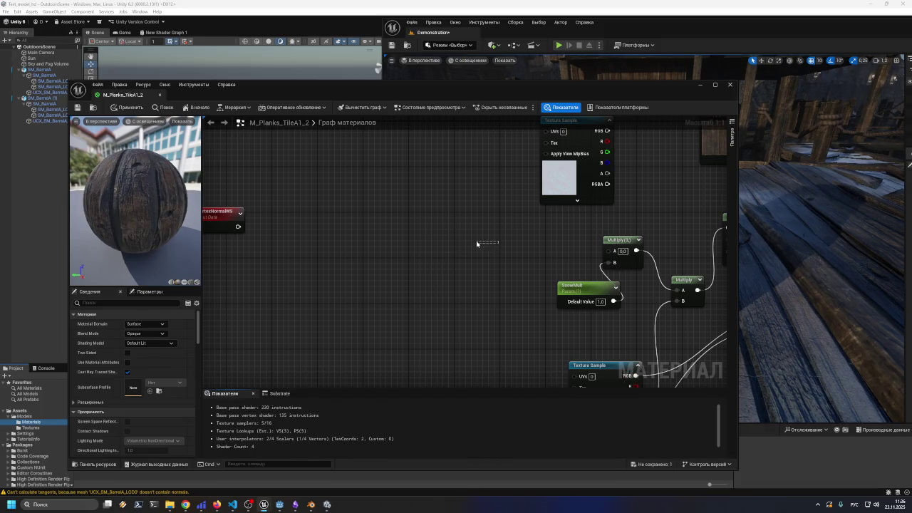
- Delete SnowMult, the two leftover Multiply nodes, Clamp and Lerp, then reposition the normal map node
mouse_move(592, 283)
left_mouse_down()
mouse_move(403, 271)
mouse_move(389, 233)
left_mouse_up()
left_click(389, 238)
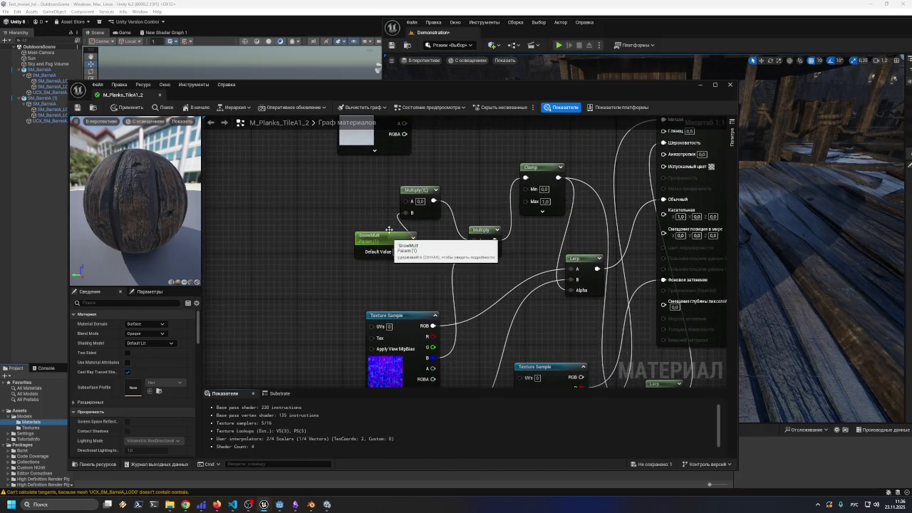
key("Delete")
left_click_drag(366, 179, 502, 272)
key("Delete")
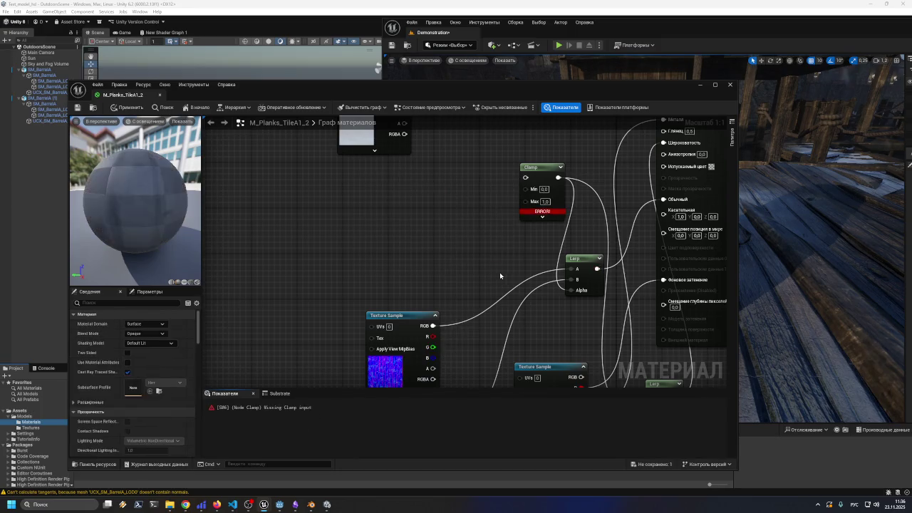
left_click_drag(489, 161, 558, 238)
key("Delete")
left_click(583, 268)
key("Delete")
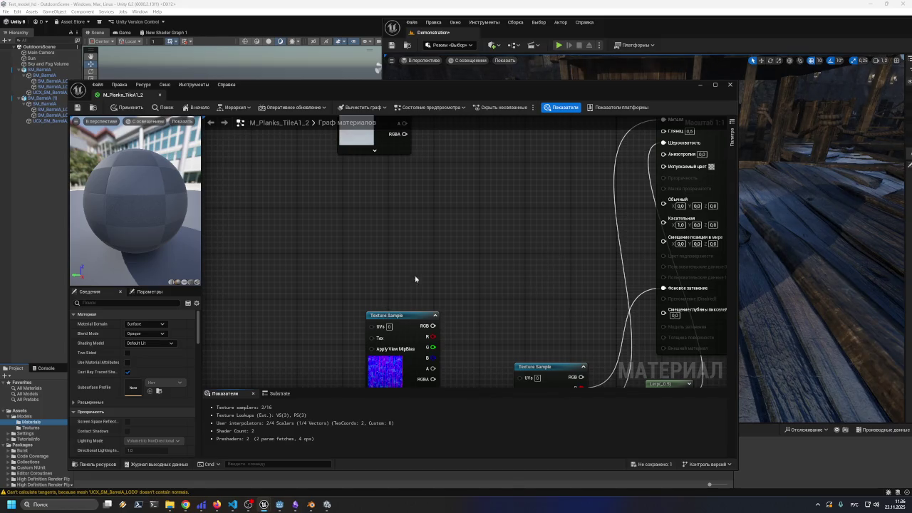
left_click_drag(388, 315, 456, 183)
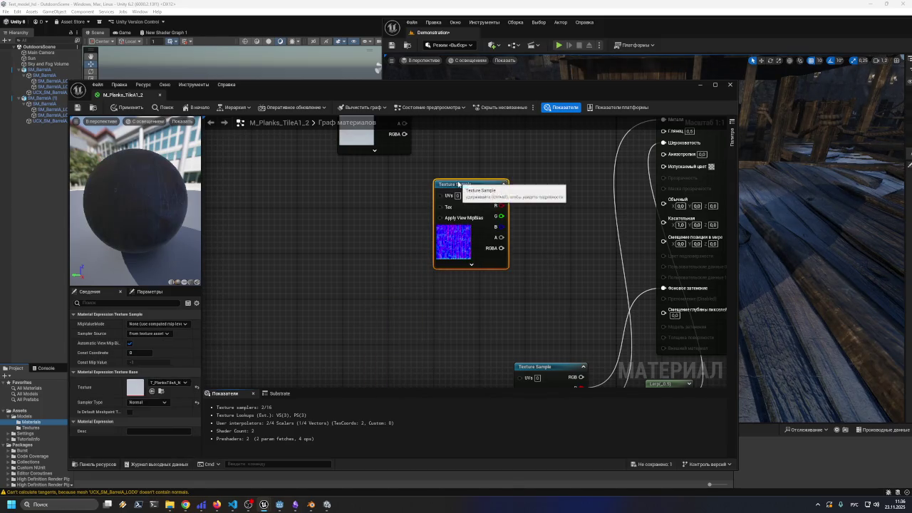
- Wire the plank normal map's RGB into Normal and rearrange the texture and output nodes
left_click(471, 264)
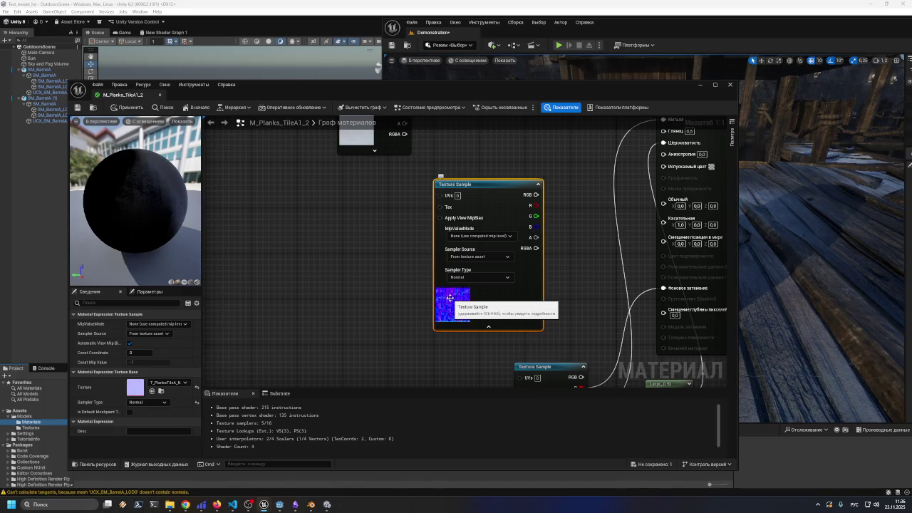
left_click(573, 259)
mouse_move(571, 249)
left_mouse_down()
mouse_move(523, 275)
mouse_move(434, 285)
mouse_move(418, 305)
mouse_move(412, 284)
mouse_move(416, 316)
mouse_move(409, 292)
left_mouse_up()
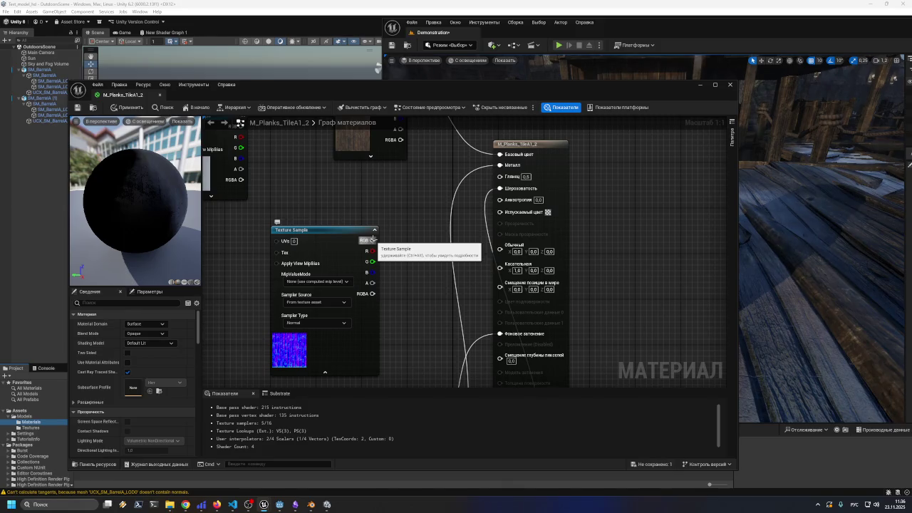
mouse_move(371, 241)
left_mouse_down()
mouse_move(395, 262)
mouse_move(500, 245)
left_mouse_up()
left_click_drag(435, 301, 472, 146)
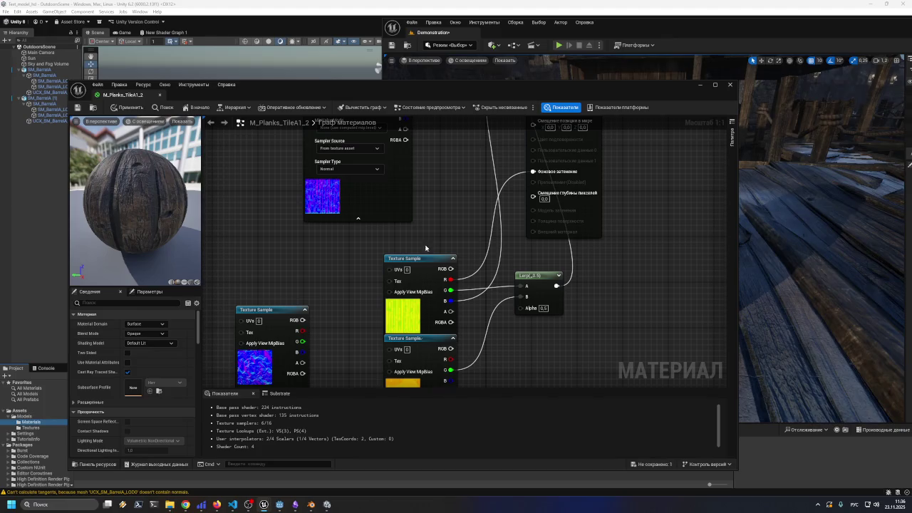
mouse_move(427, 258)
left_mouse_down()
mouse_move(441, 206)
mouse_move(415, 224)
mouse_move(432, 206)
left_mouse_up()
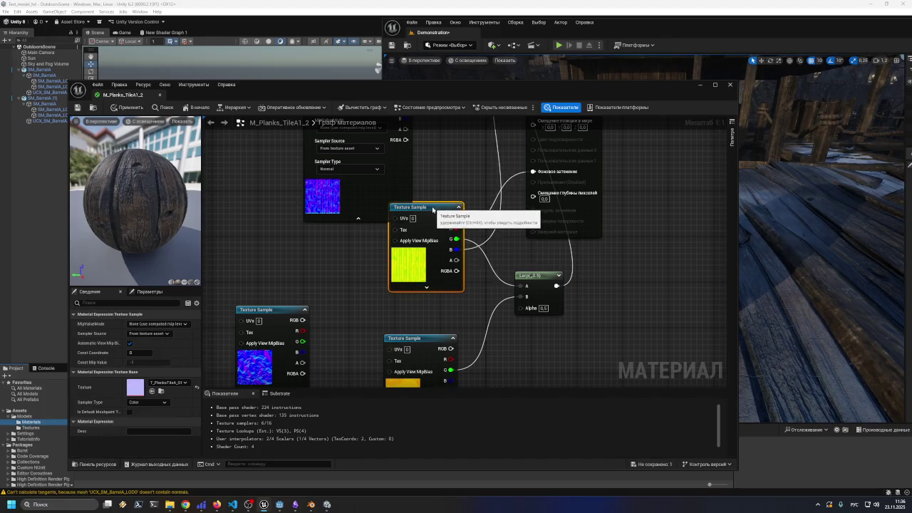
mouse_move(605, 241)
left_mouse_down()
mouse_move(595, 327)
mouse_move(606, 364)
mouse_move(591, 382)
left_mouse_up()
left_click_drag(543, 154, 621, 154)
mouse_move(349, 382)
left_mouse_down()
mouse_move(359, 240)
mouse_move(373, 284)
left_mouse_up()
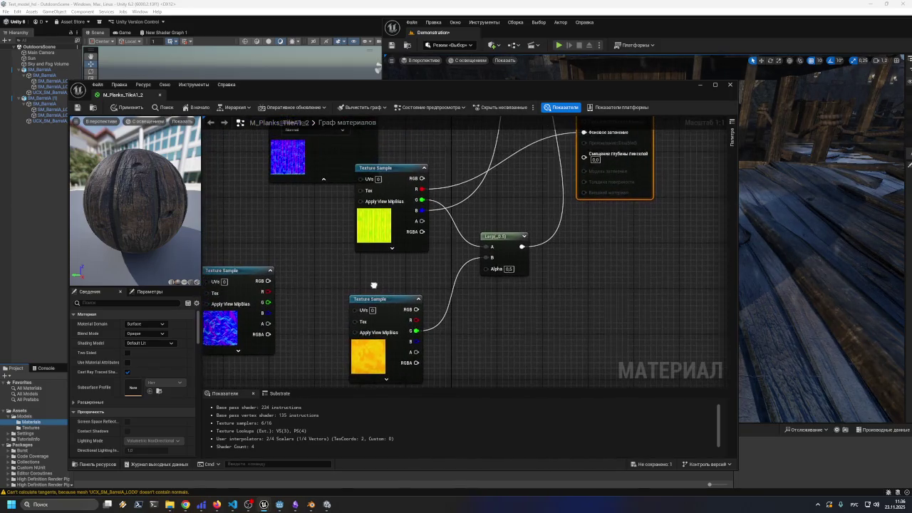
- Locate the snow ORM texture sample among the textures and delete it
left_click(396, 277)
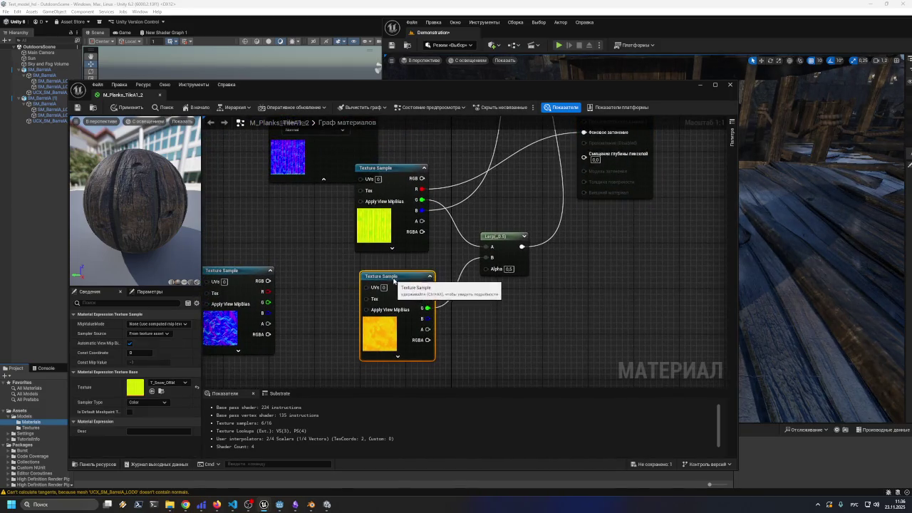
left_click(397, 350)
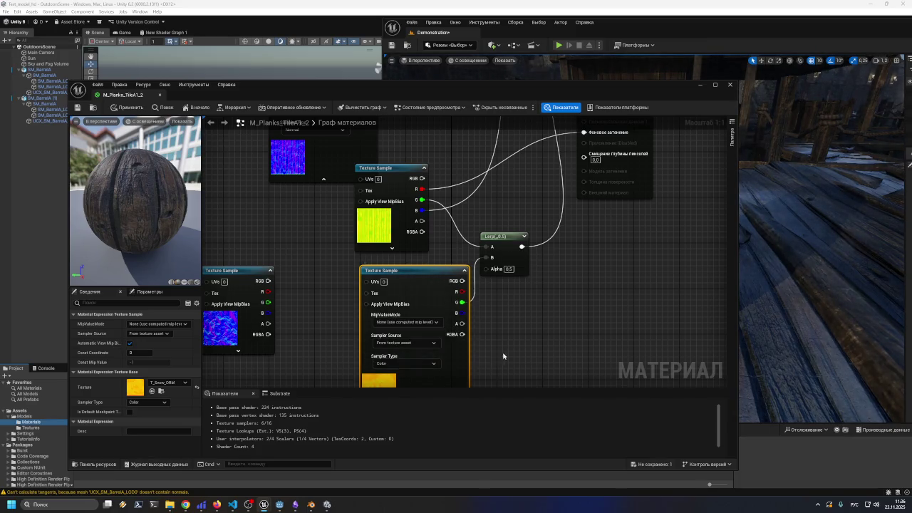
scroll(498, 349, "down", 3)
left_click_drag(558, 330, 560, 251)
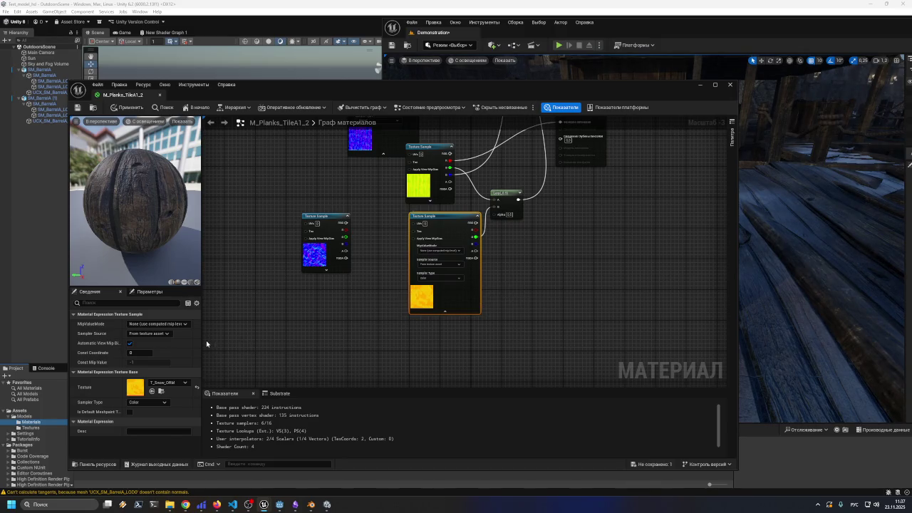
mouse_move(555, 265)
left_mouse_down()
mouse_move(492, 370)
mouse_move(496, 396)
left_mouse_up()
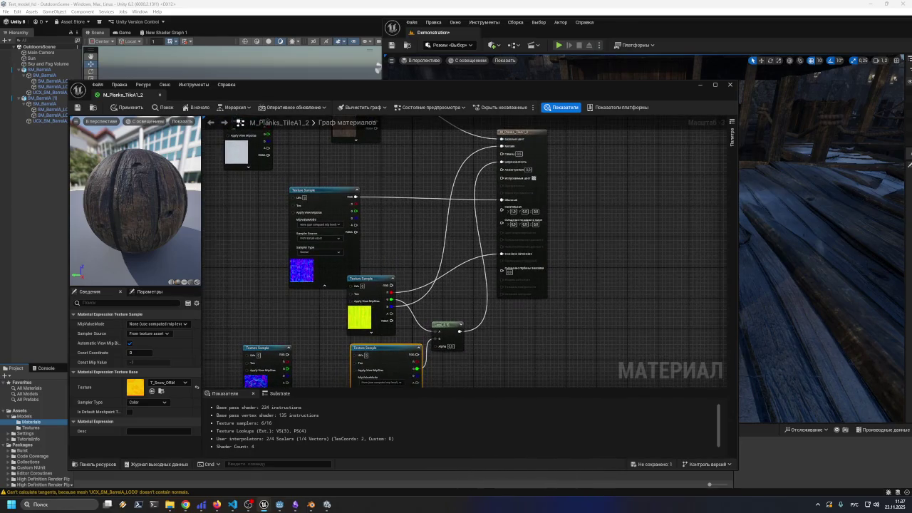
scroll(390, 302, "up", 3)
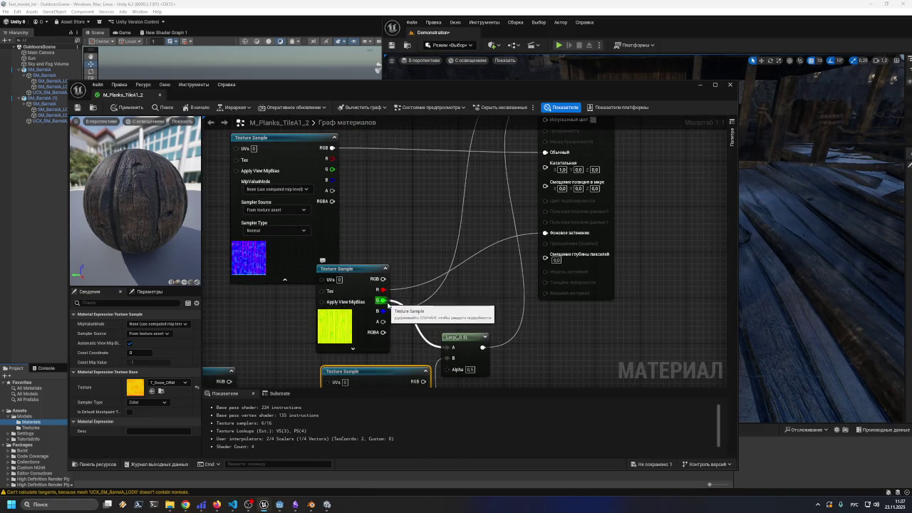
left_click_drag(403, 373, 393, 373)
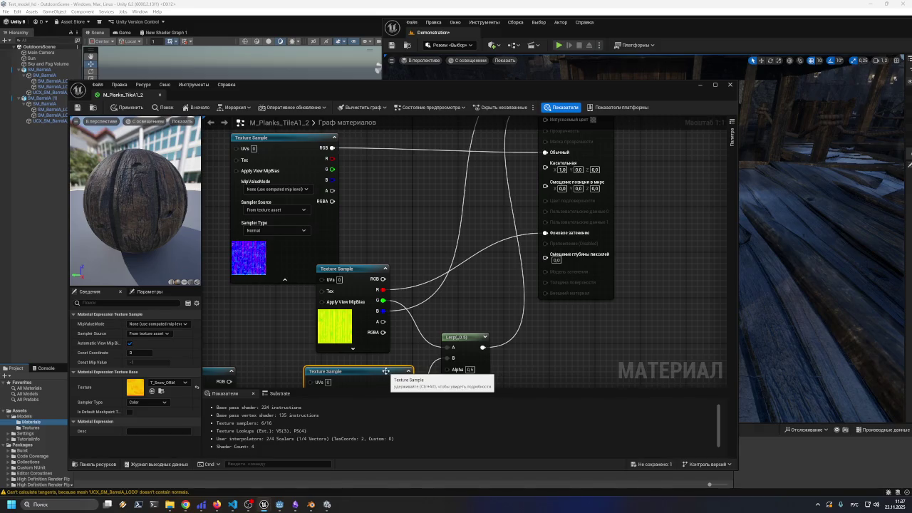
mouse_move(446, 212)
left_mouse_down()
mouse_move(401, 309)
mouse_move(421, 188)
left_mouse_up()
mouse_move(423, 308)
left_mouse_down()
mouse_move(464, 259)
mouse_move(485, 188)
left_mouse_up()
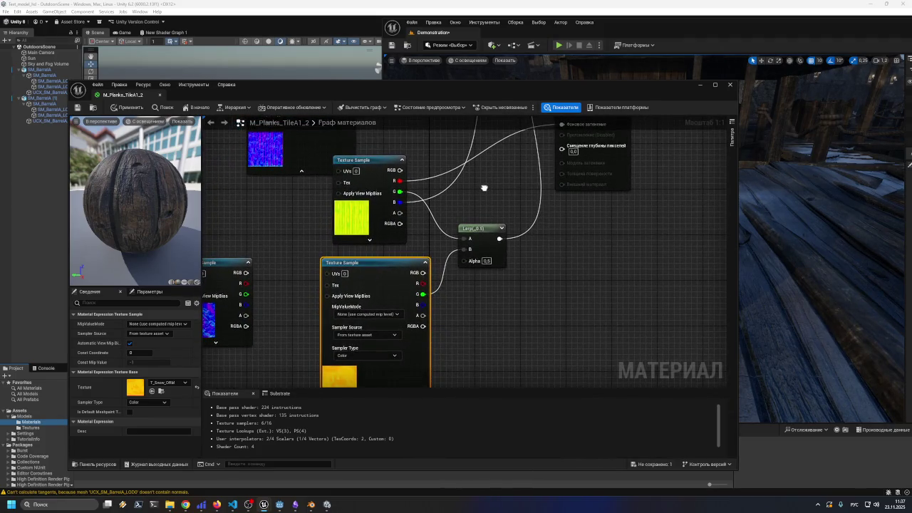
left_click(354, 215)
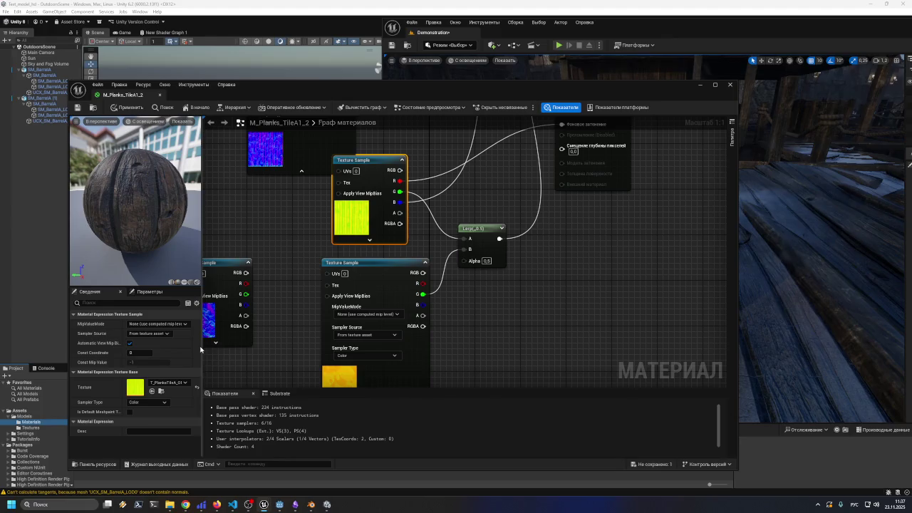
left_click_drag(202, 346, 227, 347)
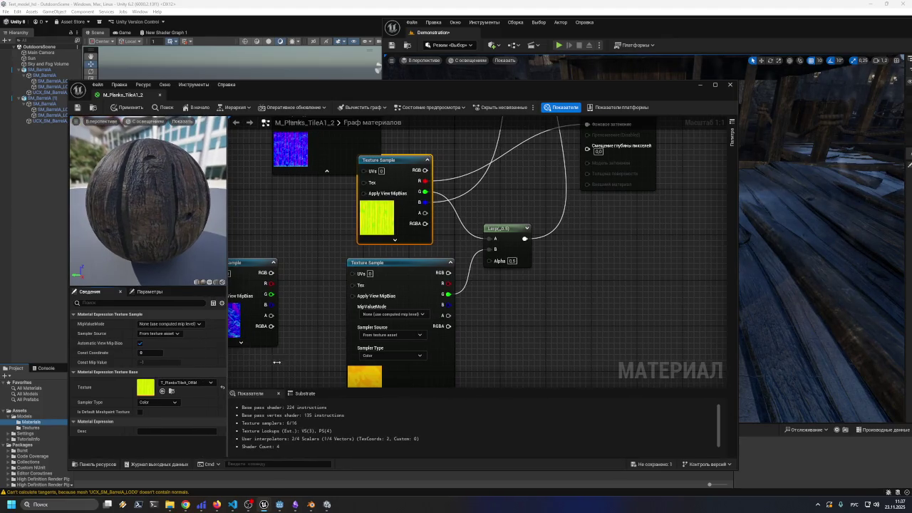
left_click(370, 382)
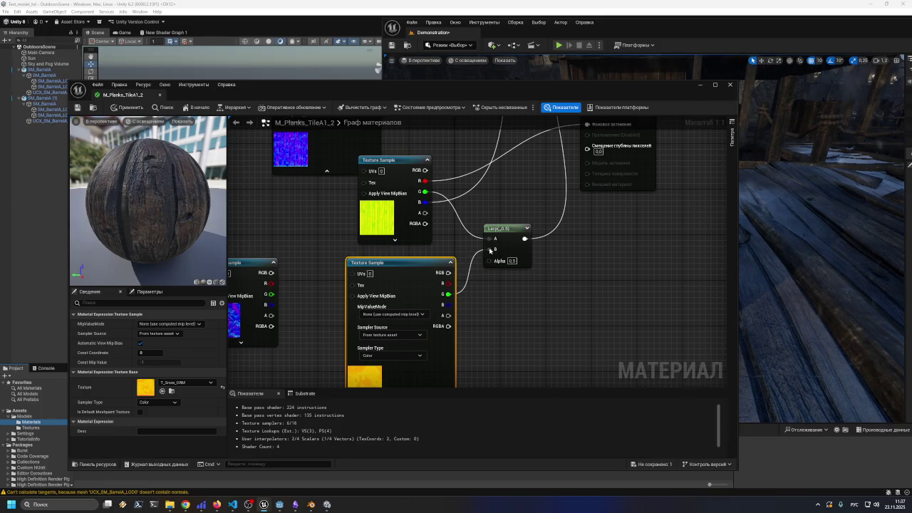
left_click_drag(414, 265, 409, 259)
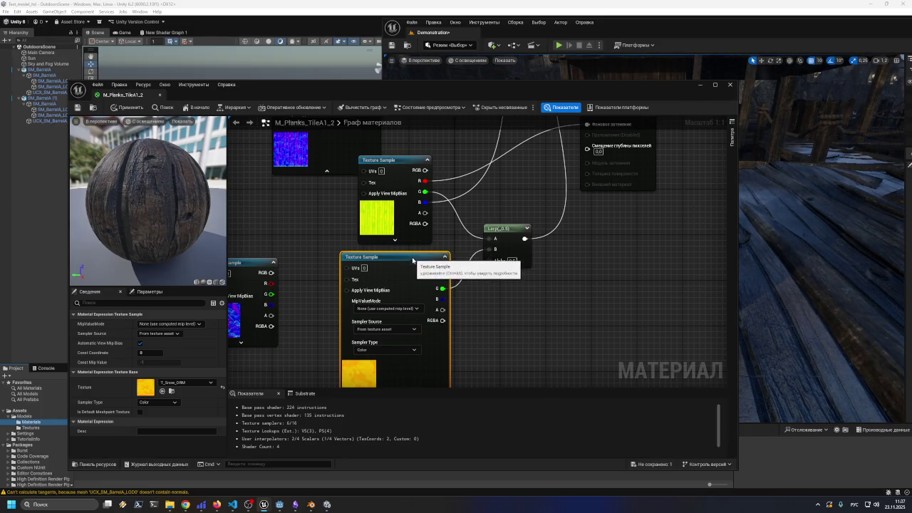
key("Delete")
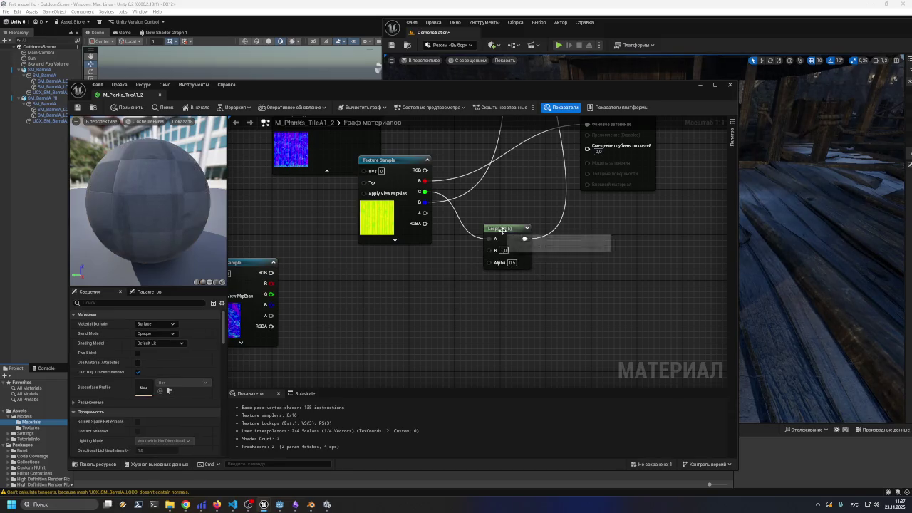
- Delete the leftover Lerp node and the snow normal texture sample
left_click(512, 237)
key("Delete")
left_click_drag(517, 208, 481, 362)
mouse_move(394, 354)
left_mouse_down()
mouse_move(482, 320)
mouse_move(525, 175)
mouse_move(556, 150)
left_mouse_up()
mouse_move(492, 365)
left_mouse_down()
mouse_move(504, 309)
mouse_move(503, 363)
mouse_move(534, 269)
mouse_move(563, 228)
mouse_move(610, 202)
left_mouse_up()
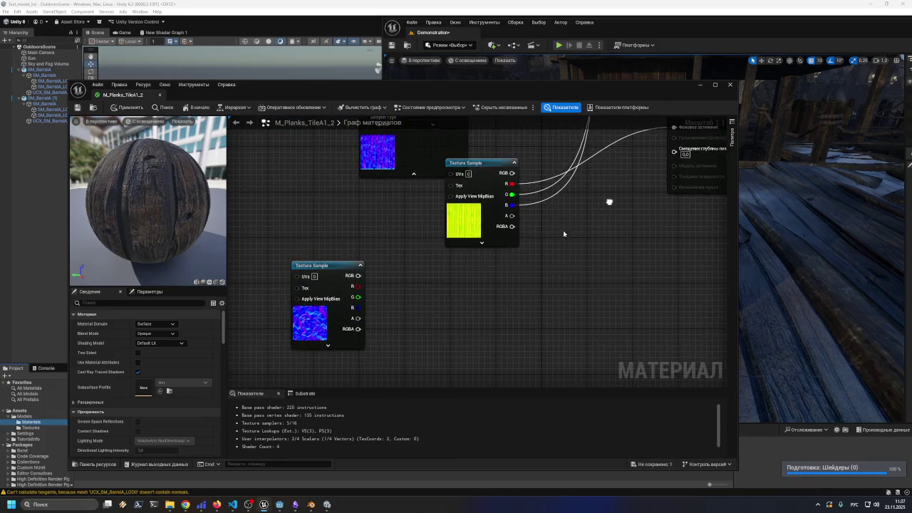
left_click_drag(312, 334, 430, 346)
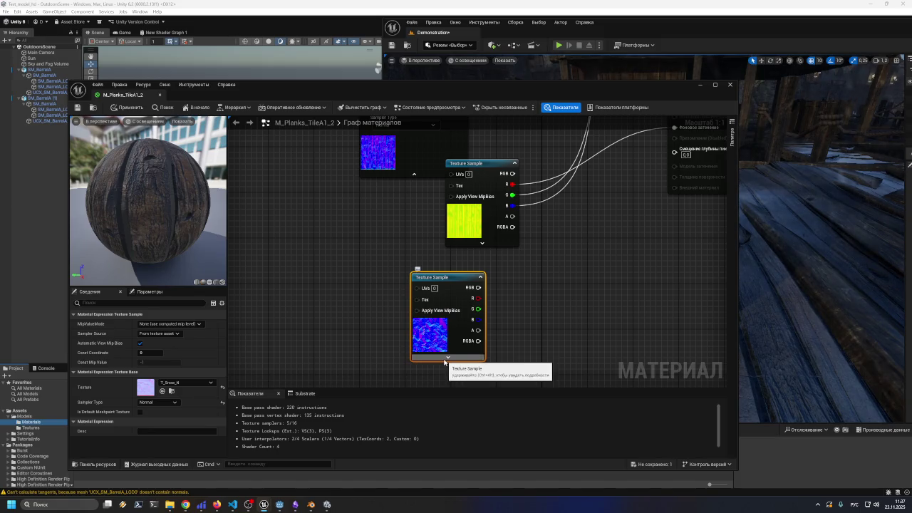
left_click_drag(456, 277, 427, 293)
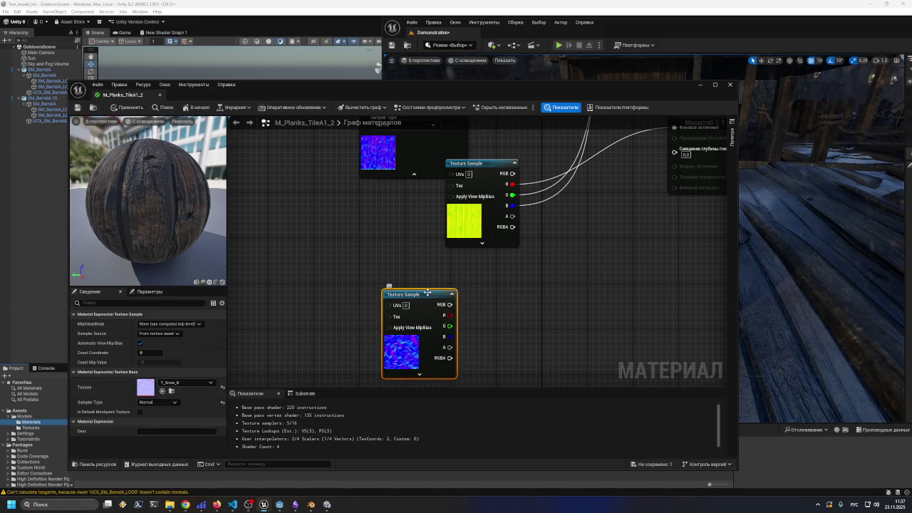
key("Delete")
- Move the plank normal-map sample near the output and delete the snow colour sample
left_click_drag(511, 266, 419, 389)
left_click(420, 295)
left_click(358, 163)
mouse_move(358, 162)
left_mouse_down()
mouse_move(332, 270)
mouse_move(440, 226)
left_mouse_up()
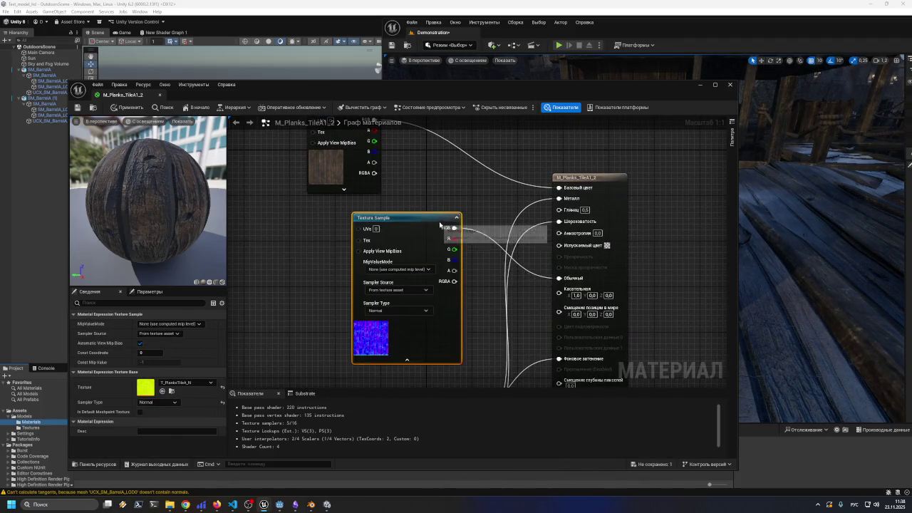
scroll(303, 266, "down", 5)
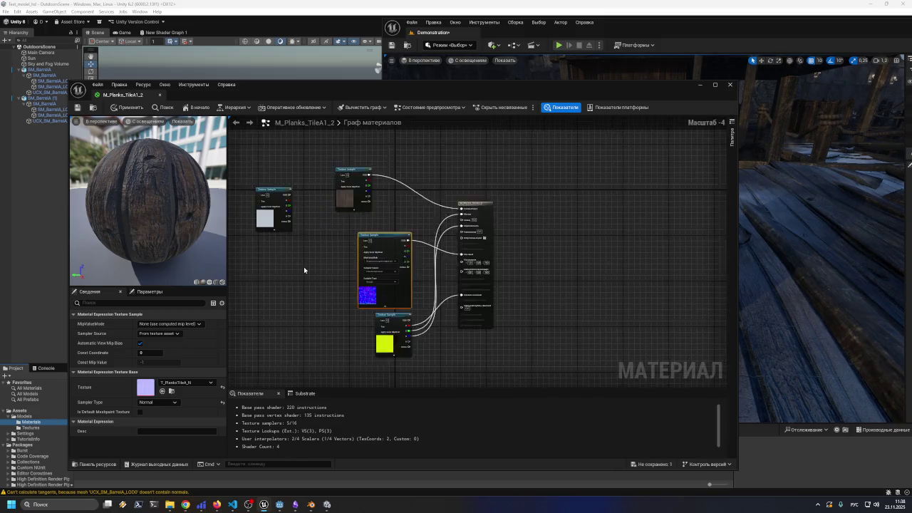
scroll(303, 266, "up", 1)
left_click(258, 197)
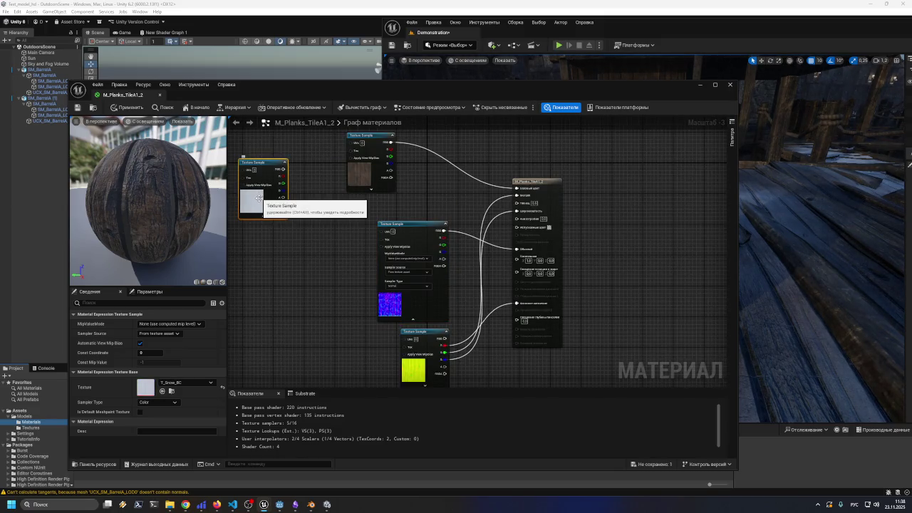
key("Delete")
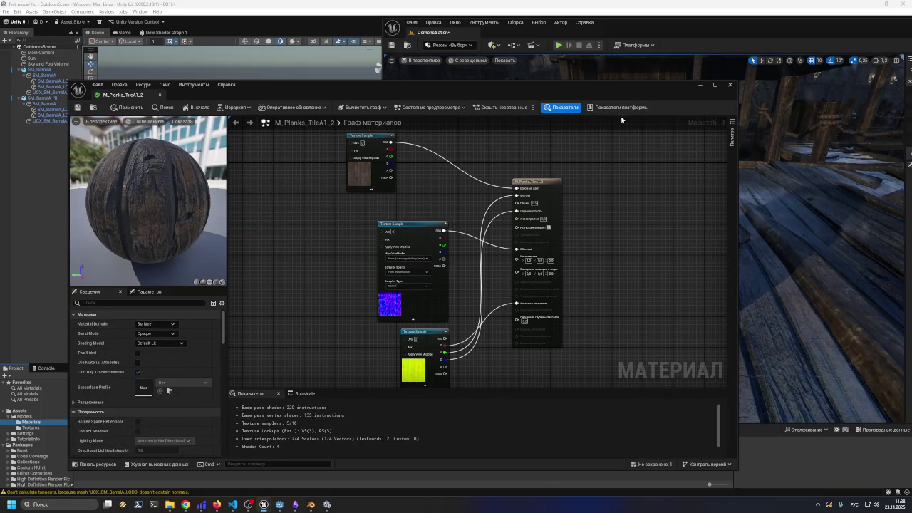
left_click_drag(625, 92, 632, 108)
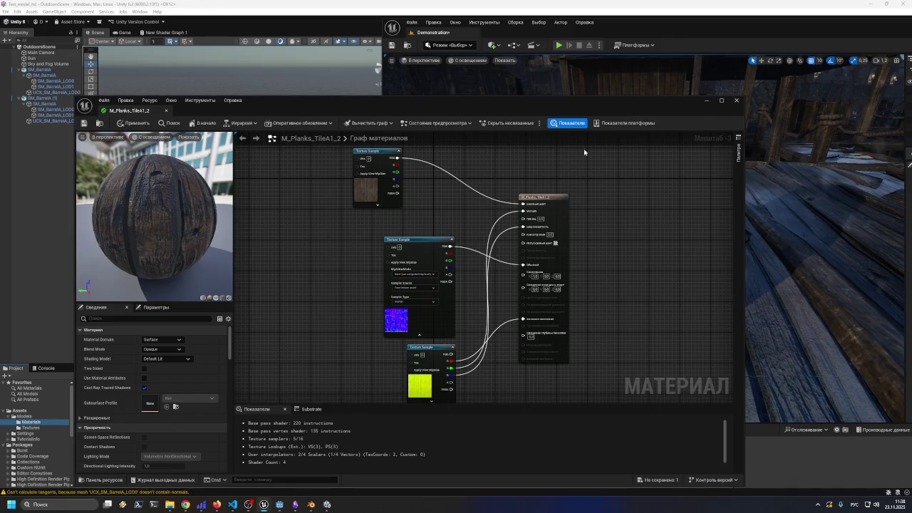
- Apply the material changes, close the editor and drop M_Planks_TileA1_2 onto the barrel
left_click(138, 124)
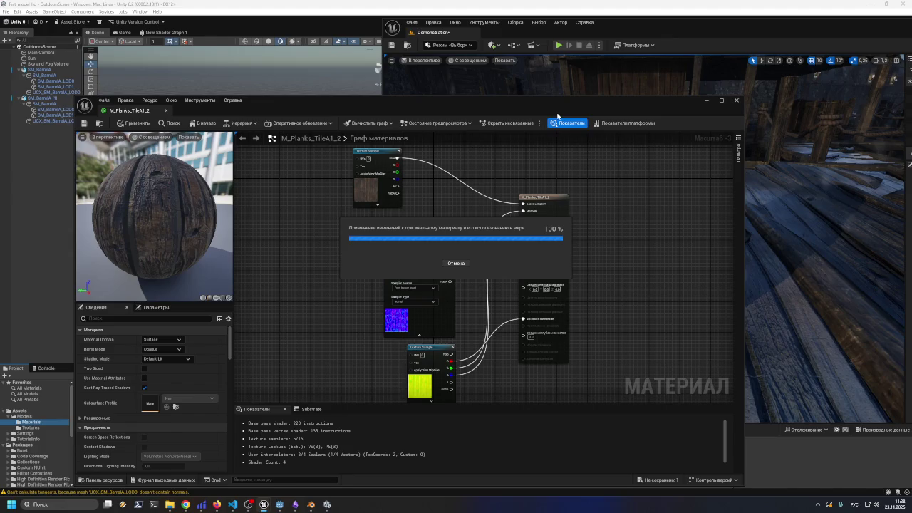
left_click(736, 102)
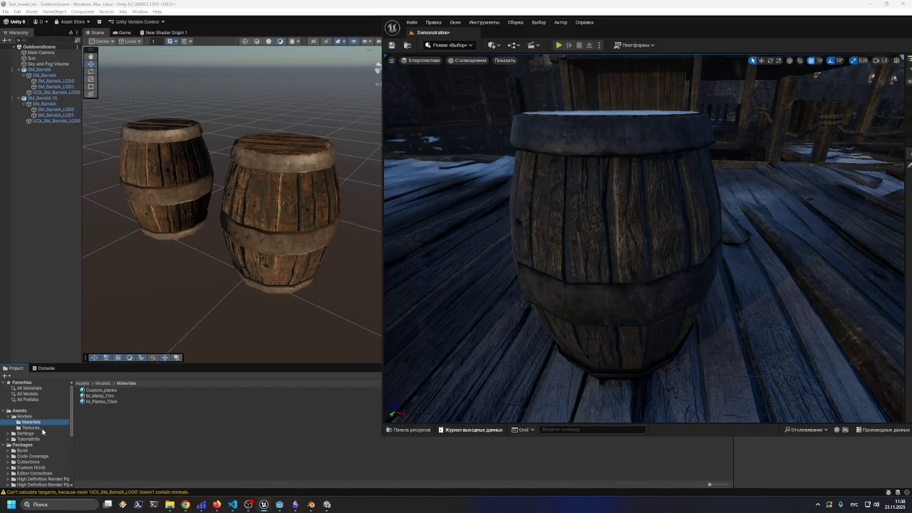
left_click(409, 431)
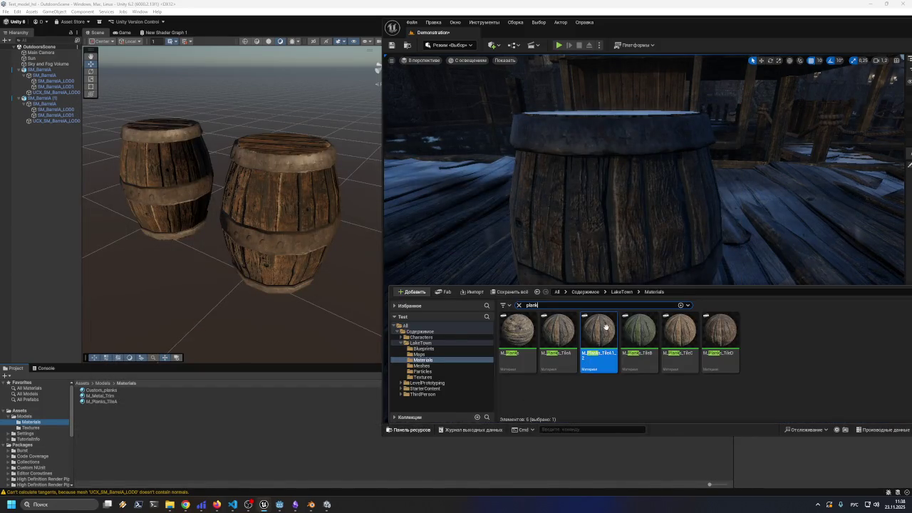
left_click_drag(599, 334, 592, 238)
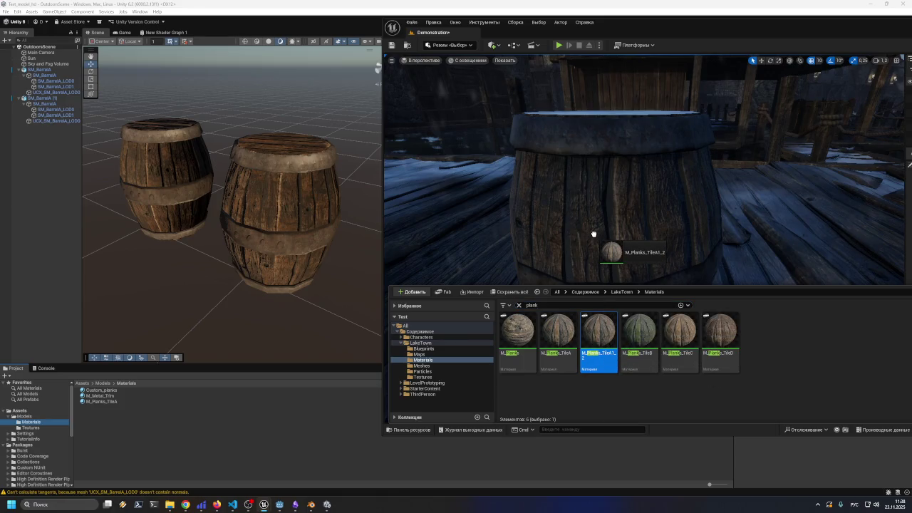
left_click_drag(593, 234, 591, 236)
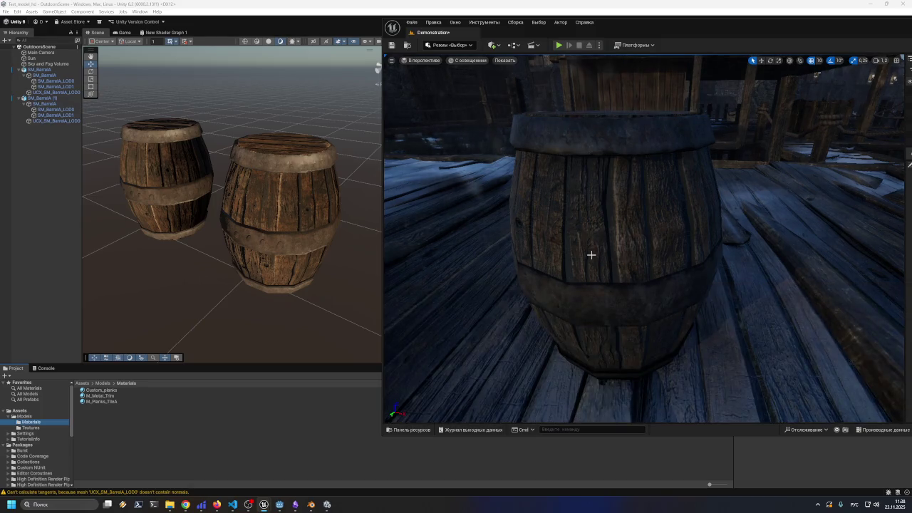
- Hide the materials browser and enlarge the editor to show the outliner and details
left_click(399, 430)
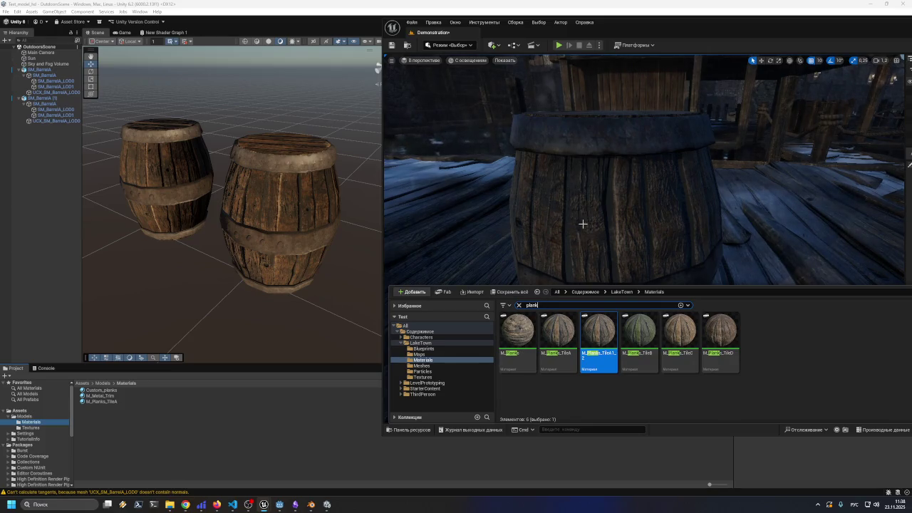
left_click_drag(679, 17, 679, 12)
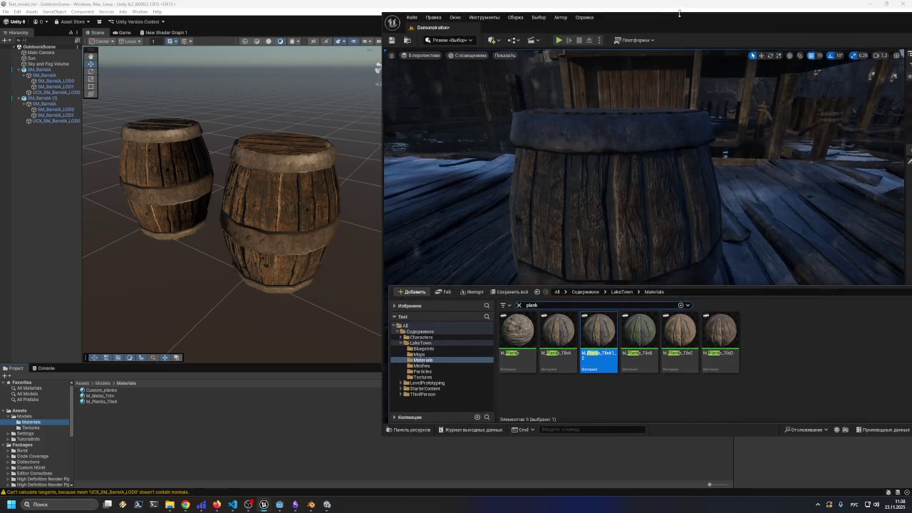
left_click(630, 22)
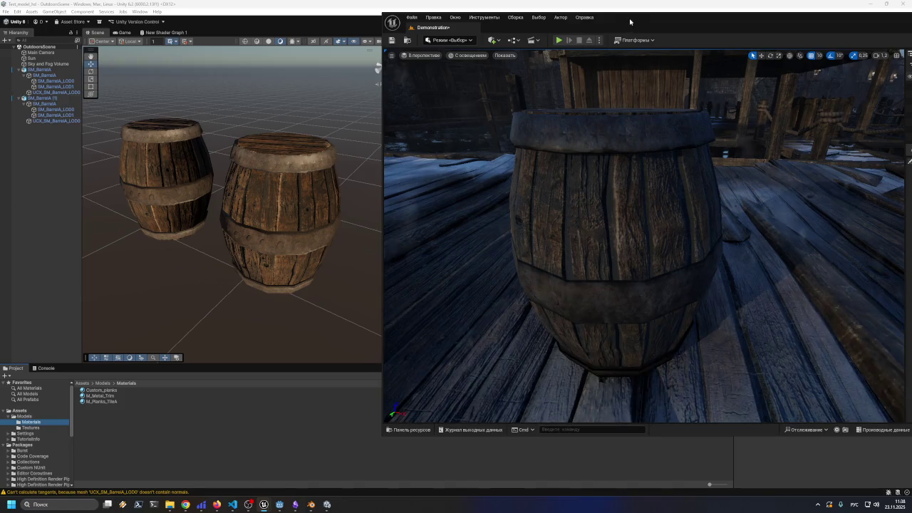
mouse_move(630, 21)
left_mouse_down()
mouse_move(638, 28)
mouse_move(442, 37)
mouse_move(457, 107)
left_mouse_up()
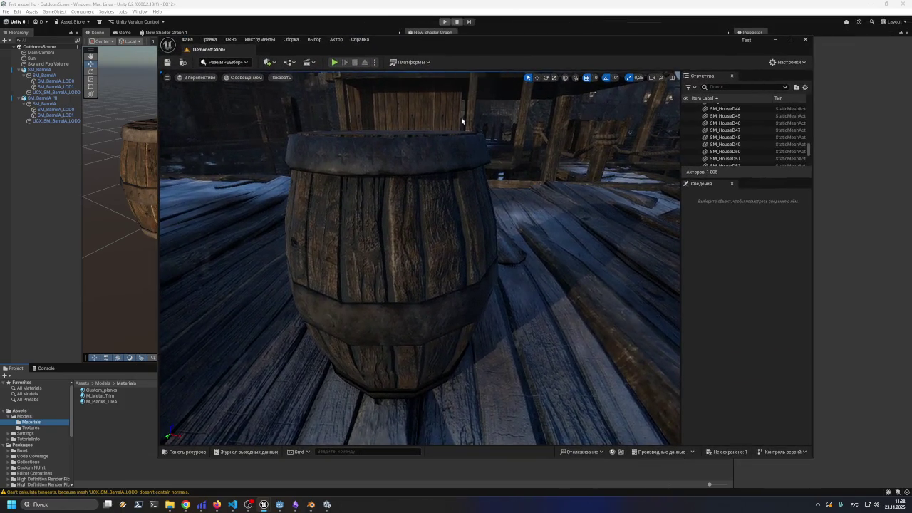
- Select the barrel SM_BarrelA28 and assign M_Planks_TileA to its Element 0 slot
left_click(389, 233)
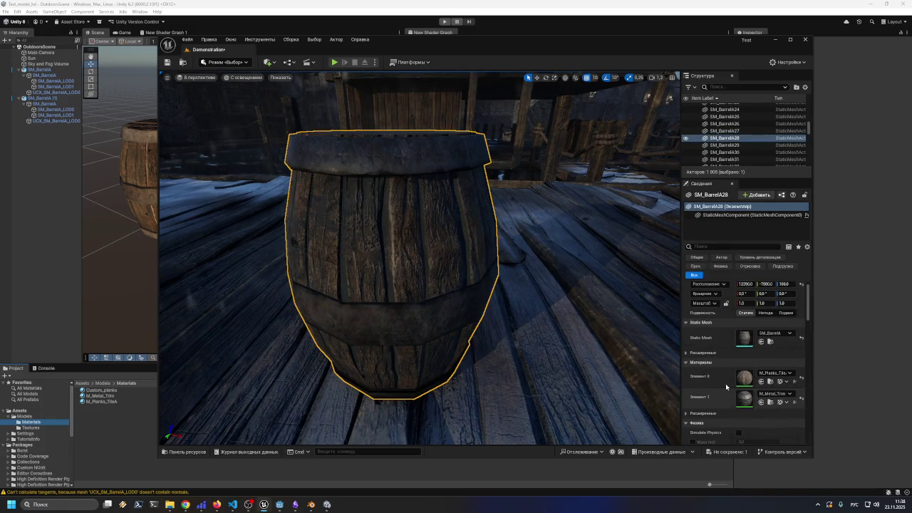
scroll(741, 382, "down", 1)
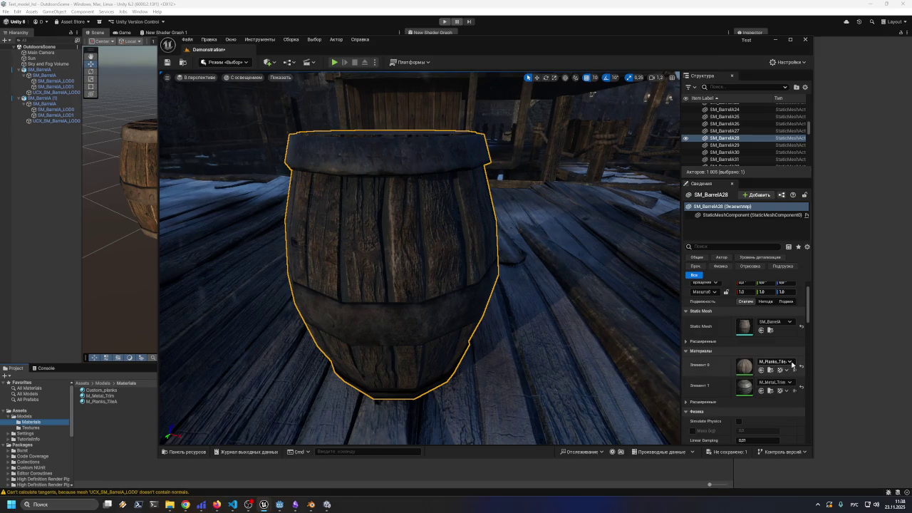
left_click(790, 362)
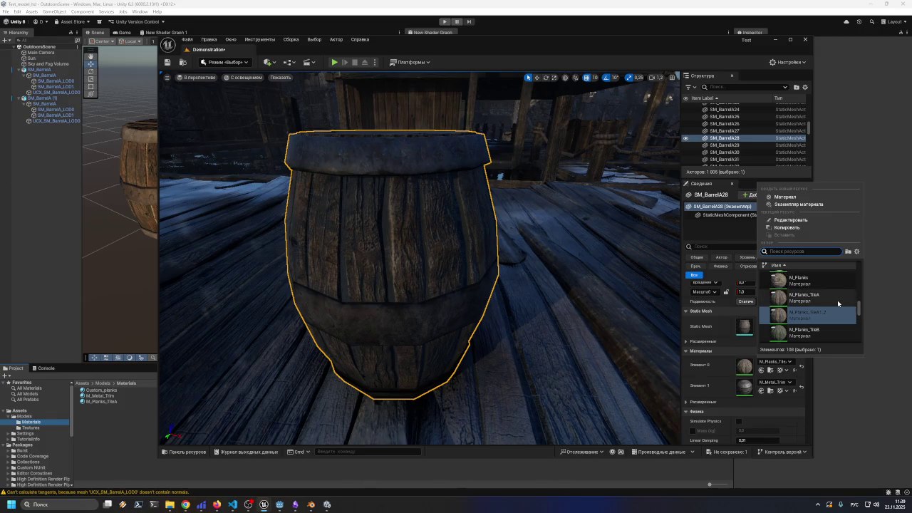
mouse_move(837, 301)
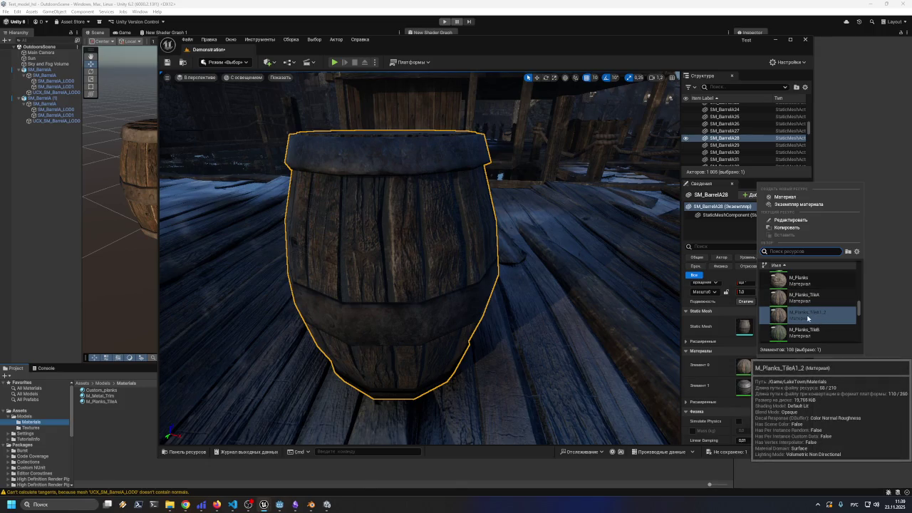
left_click(808, 298)
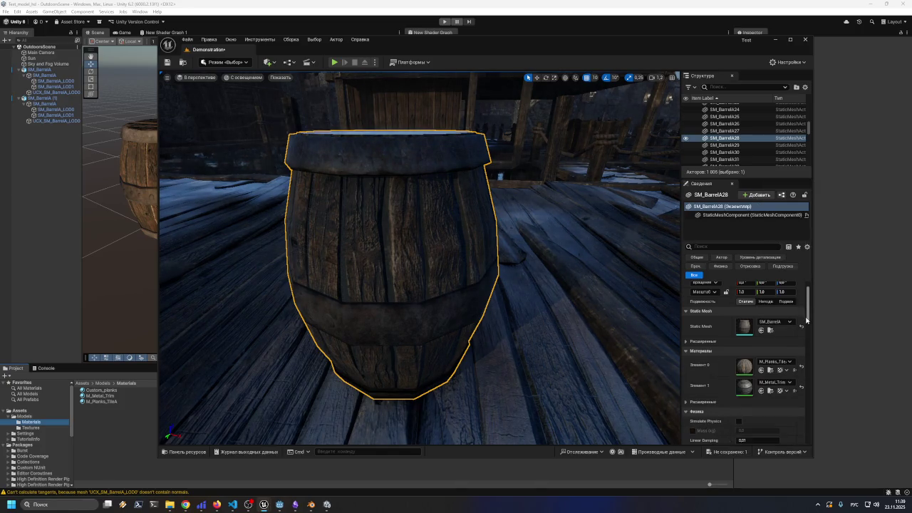
- Switch Element 0 to M_Planks_TileA1_2 and open that material for editing
left_click(788, 362)
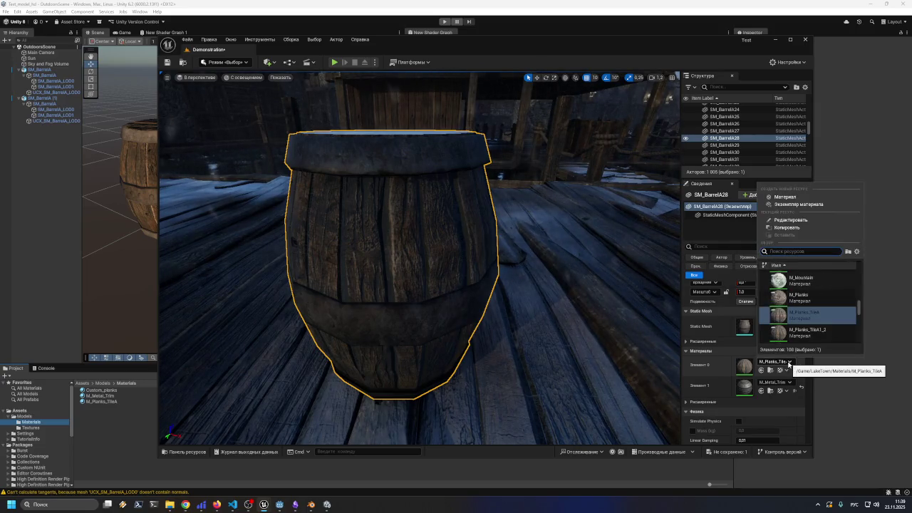
left_click(802, 333)
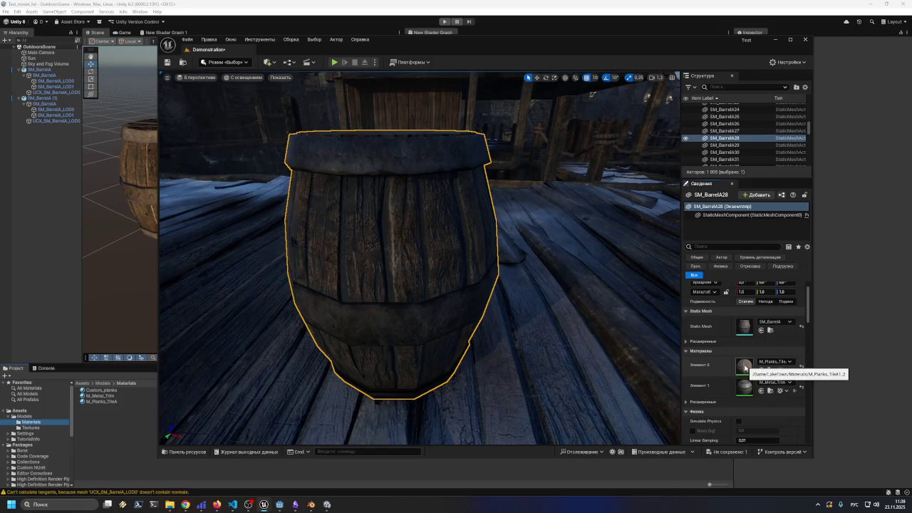
double_click(745, 367)
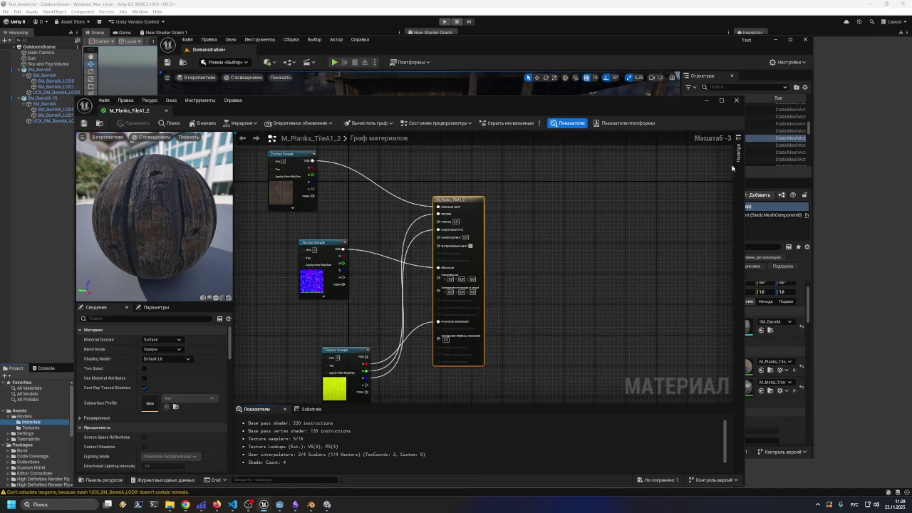
- Close the material editor, set Element 0 to M_Planks_TileB and frame the barrel
left_click(738, 101)
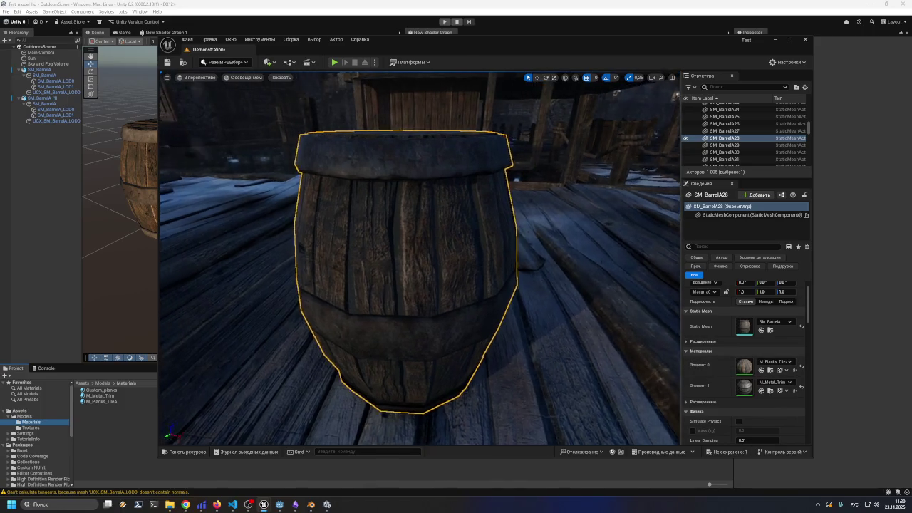
left_click(775, 361)
left_click(803, 332)
mouse_move(542, 221)
left_mouse_down()
mouse_move(538, 256)
mouse_move(527, 163)
mouse_move(527, 242)
mouse_move(527, 171)
left_mouse_up()
key("f")
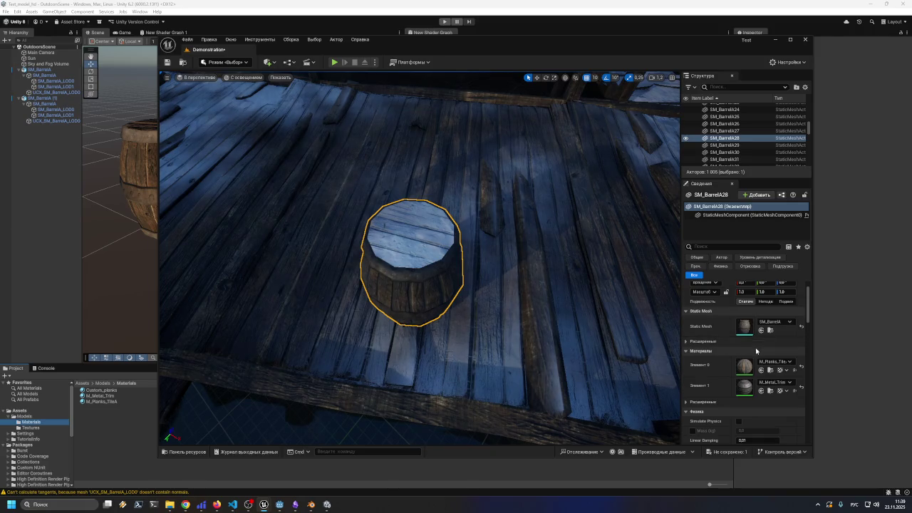
- Restore M_Planks_TileA1_2 on Element 0, then try lighter and darker lid materials
left_click(775, 361)
left_click(783, 339)
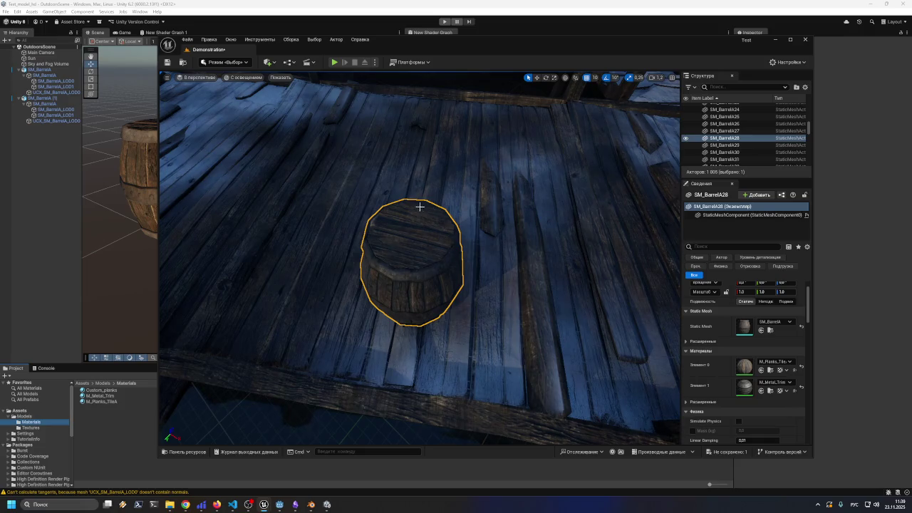
mouse_move(502, 299)
left_mouse_down()
mouse_move(382, 78)
mouse_move(395, 185)
left_mouse_up()
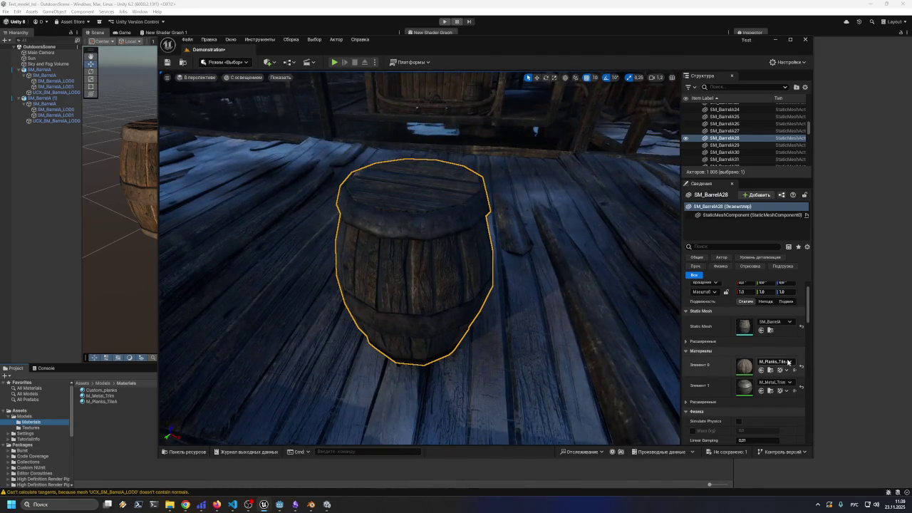
left_click(788, 362)
left_click(783, 298)
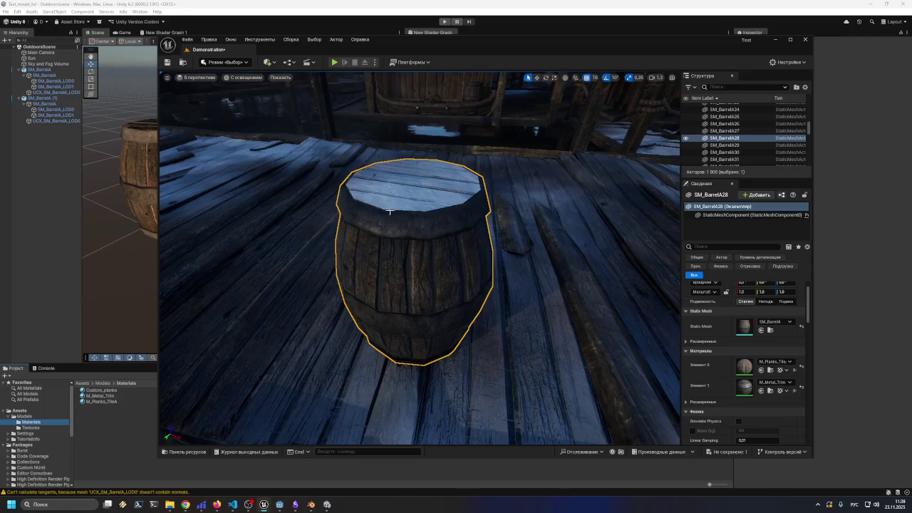
left_click(770, 364)
left_click(809, 329)
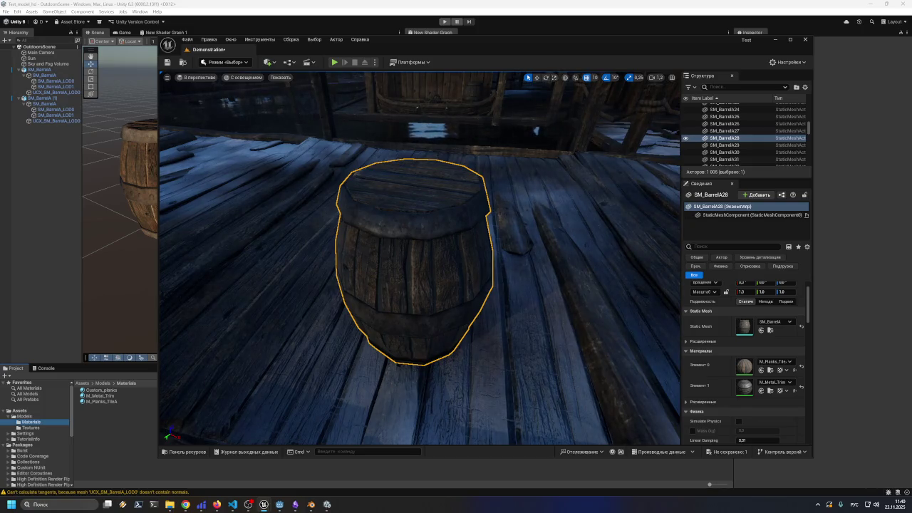
- Fly the camera toward, away from, above and beside the barrel to inspect the planks
key("w")
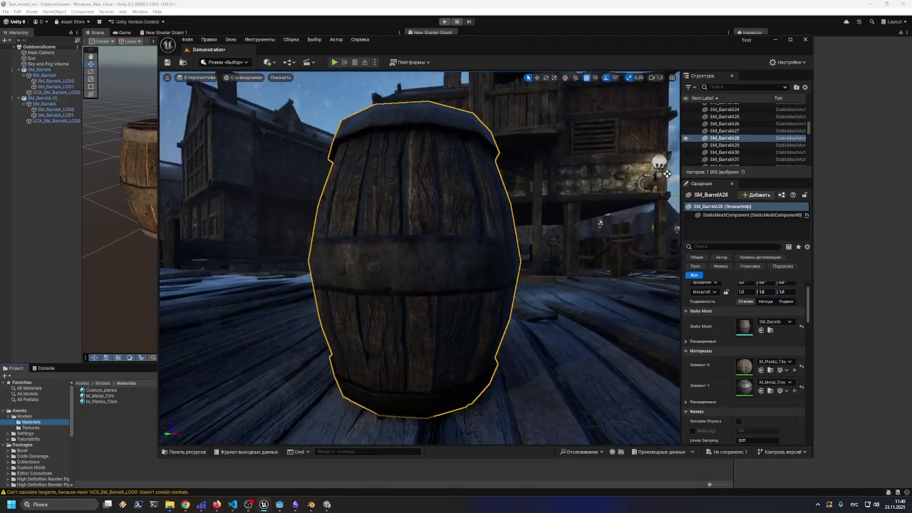
key("w")
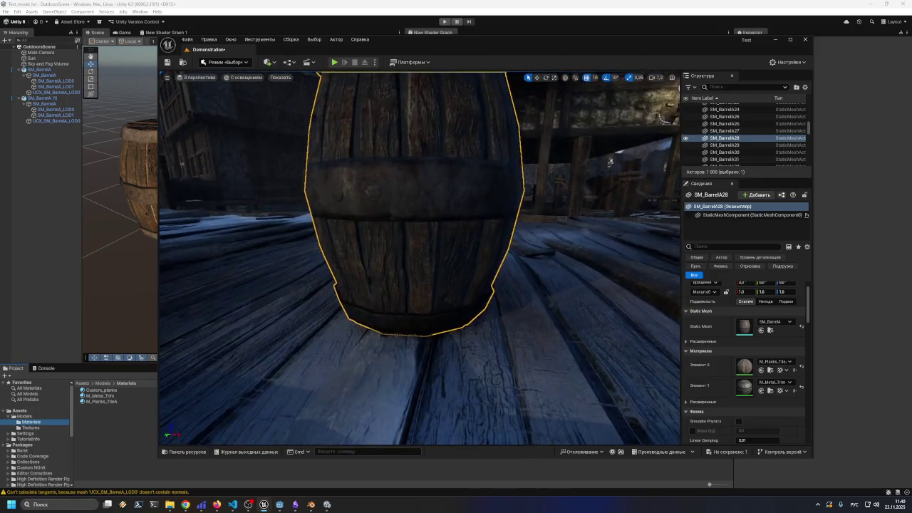
key("s")
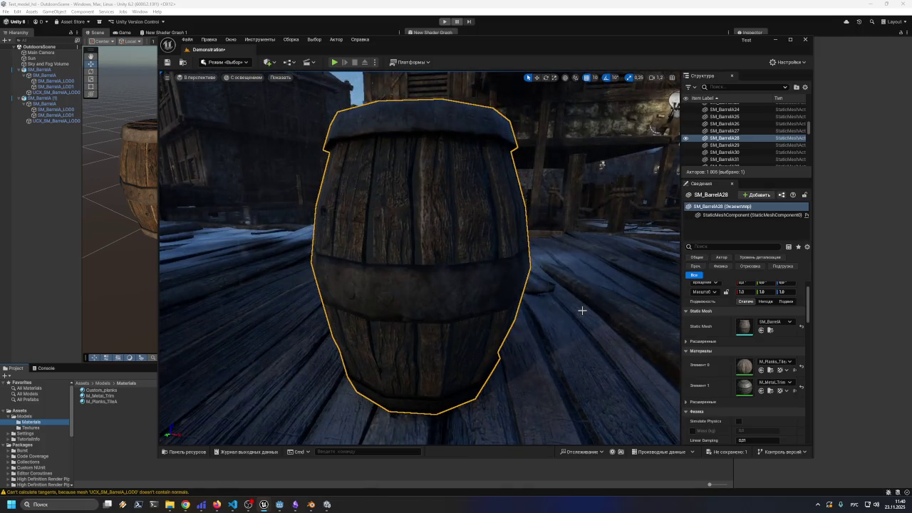
key("s")
key("w")
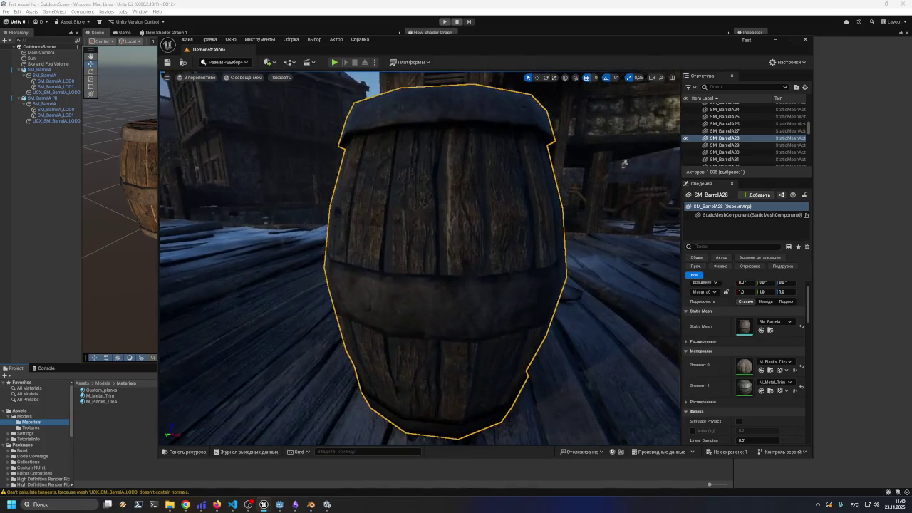
key("e")
key("q")
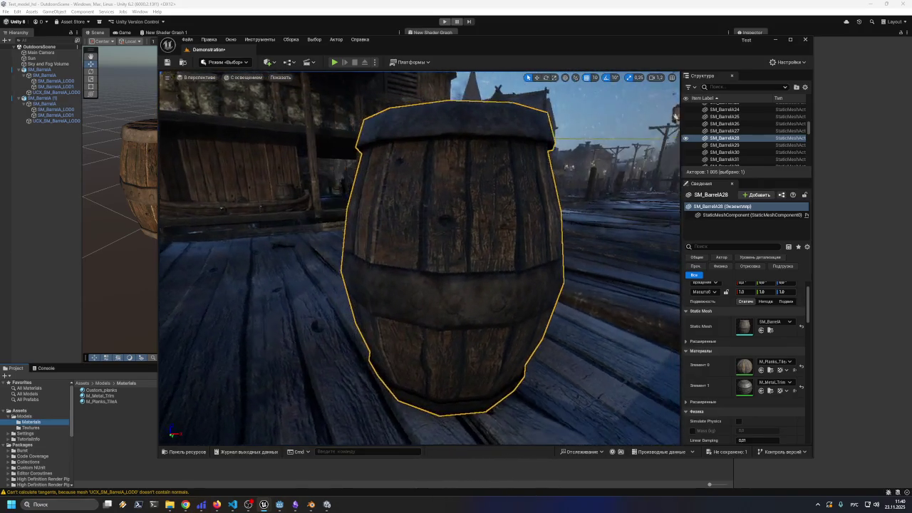
mouse_move(530, 49)
left_mouse_down()
mouse_move(661, 66)
mouse_move(661, 52)
mouse_move(628, 48)
left_mouse_up()
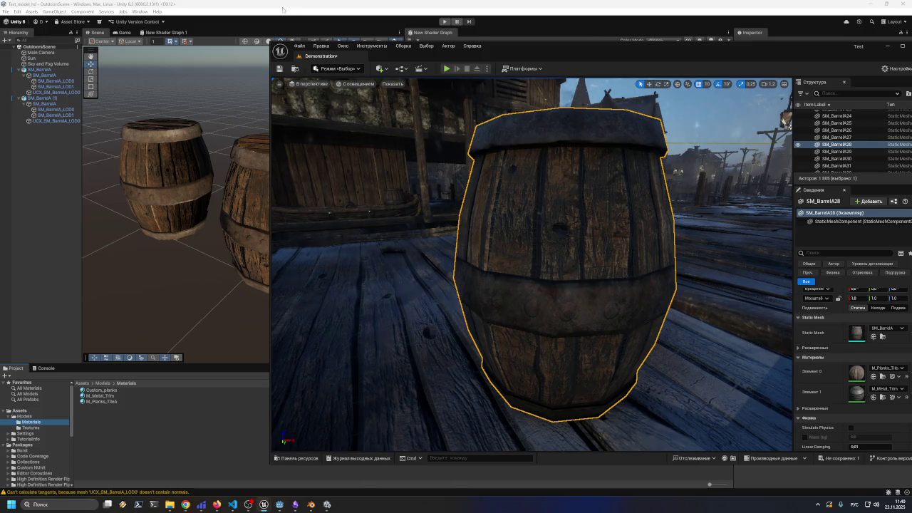
- In Unity, rotate the Sun to about X 55.5 and Y -75 to relight the barrels
left_click(34, 64)
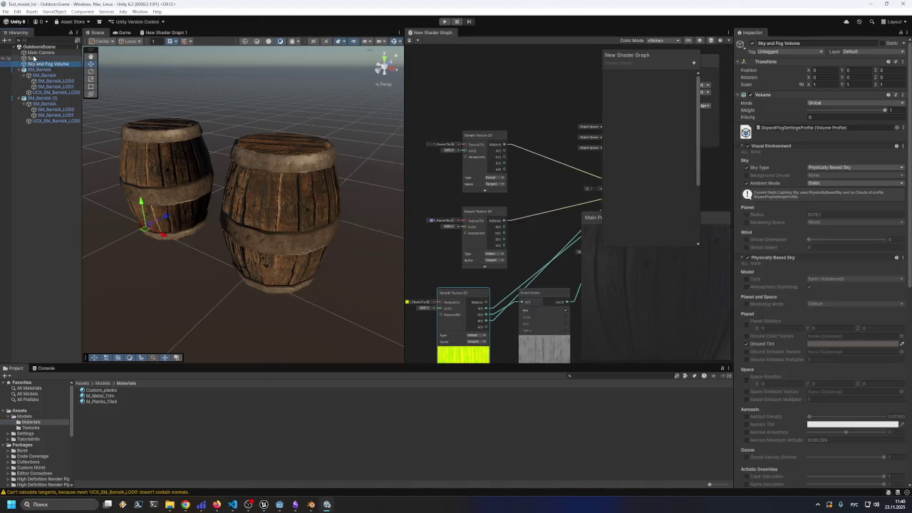
left_click(34, 58)
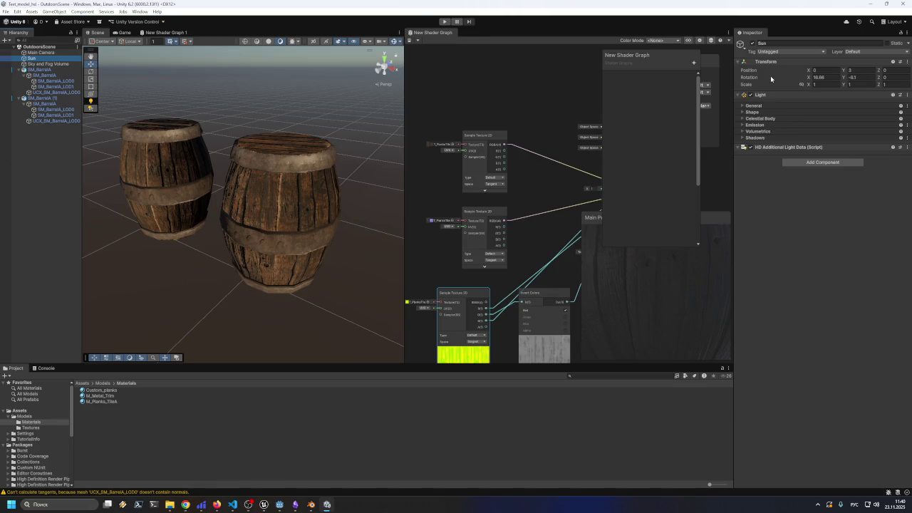
mouse_move(804, 79)
left_mouse_down()
mouse_move(873, 81)
mouse_move(47, 84)
mouse_move(298, 92)
mouse_move(54, 105)
mouse_move(62, 105)
left_mouse_up()
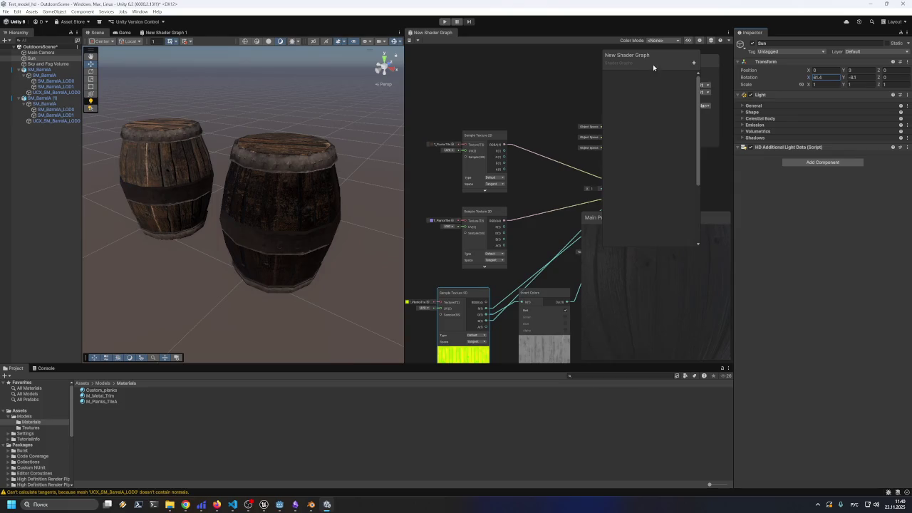
mouse_move(845, 77)
left_mouse_down()
mouse_move(901, 79)
mouse_move(57, 80)
mouse_move(784, 89)
mouse_move(610, 93)
mouse_move(649, 94)
left_mouse_up()
mouse_move(165, 263)
left_mouse_down()
mouse_move(331, 238)
mouse_move(262, 240)
mouse_move(261, 305)
mouse_move(247, 287)
mouse_move(379, 238)
mouse_move(418, 214)
mouse_move(188, 249)
mouse_move(207, 249)
left_mouse_up()
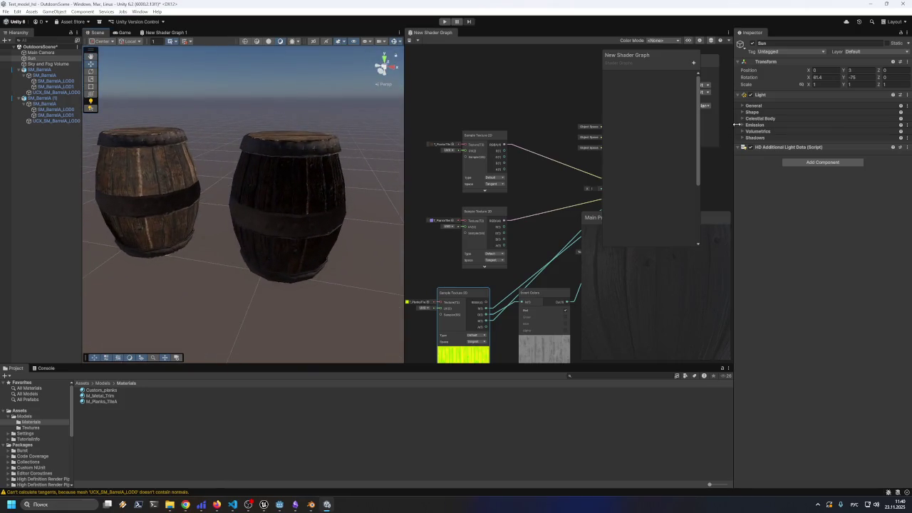
left_click(806, 79)
mouse_move(809, 80)
left_mouse_down()
mouse_move(603, 94)
mouse_move(787, 100)
left_mouse_up()
- Move the right barrel SM_BarrelA (1) to X 0.043, Z -0.586
scroll(427, 177, "down", 3)
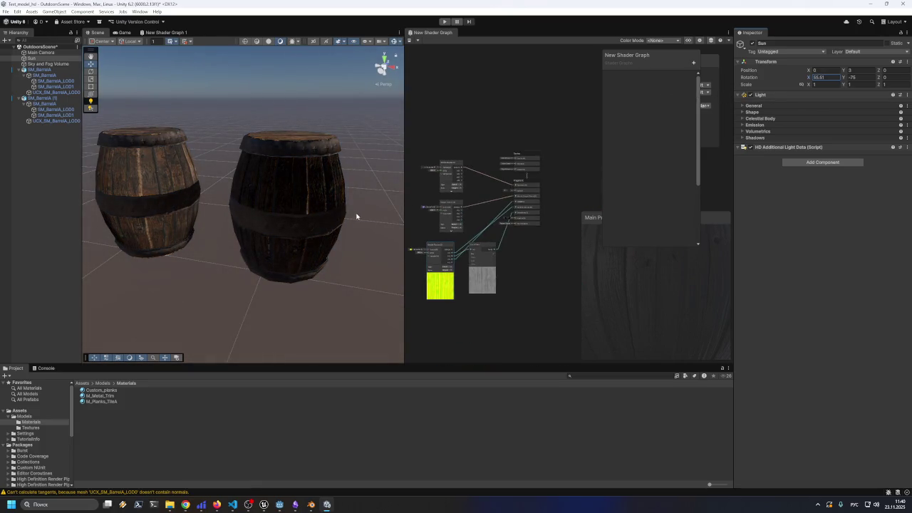
scroll(358, 242, "down", 3)
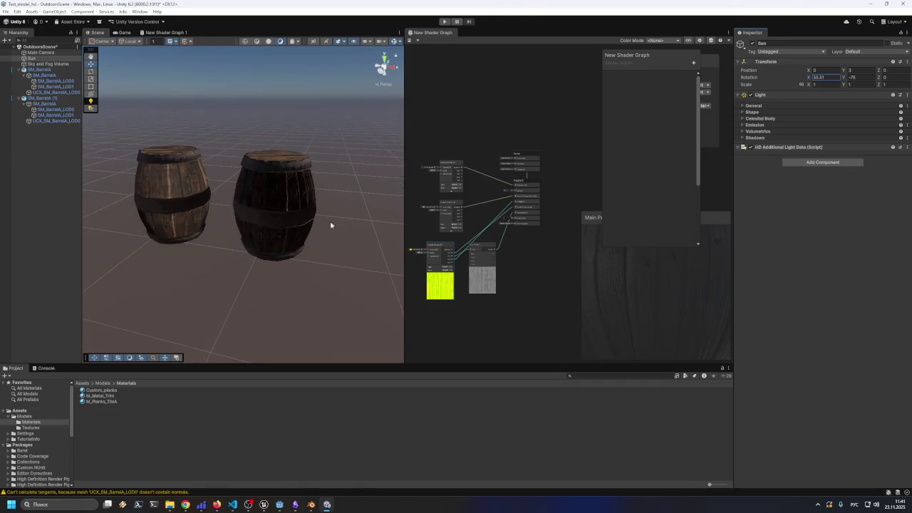
left_click(299, 205)
mouse_move(282, 200)
left_mouse_down()
mouse_move(260, 212)
mouse_move(249, 261)
mouse_move(301, 161)
mouse_move(305, 197)
mouse_move(244, 195)
mouse_move(152, 221)
mouse_move(173, 236)
mouse_move(112, 239)
left_mouse_up()
- Slide SM_BarrelA (1) along X to about 1.1, further from the other barrel
key("f")
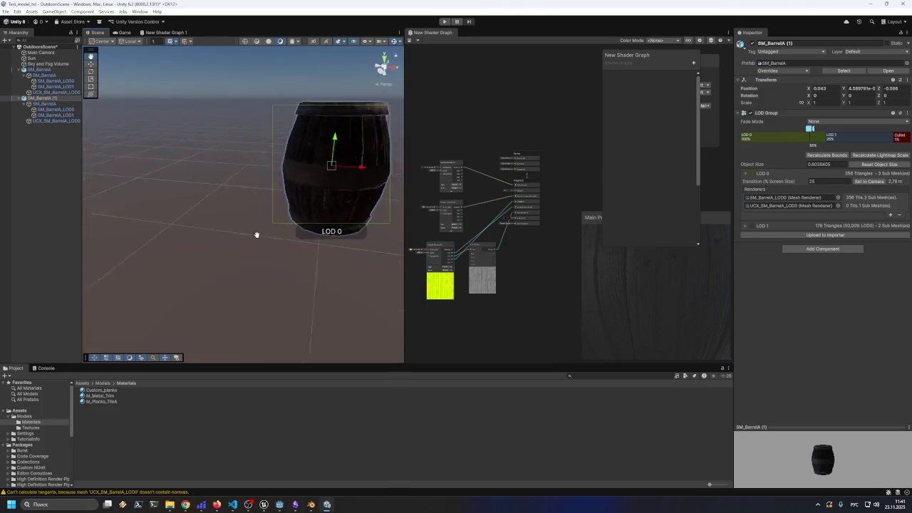
left_click_drag(243, 239, 180, 262)
left_click_drag(183, 214, 190, 200)
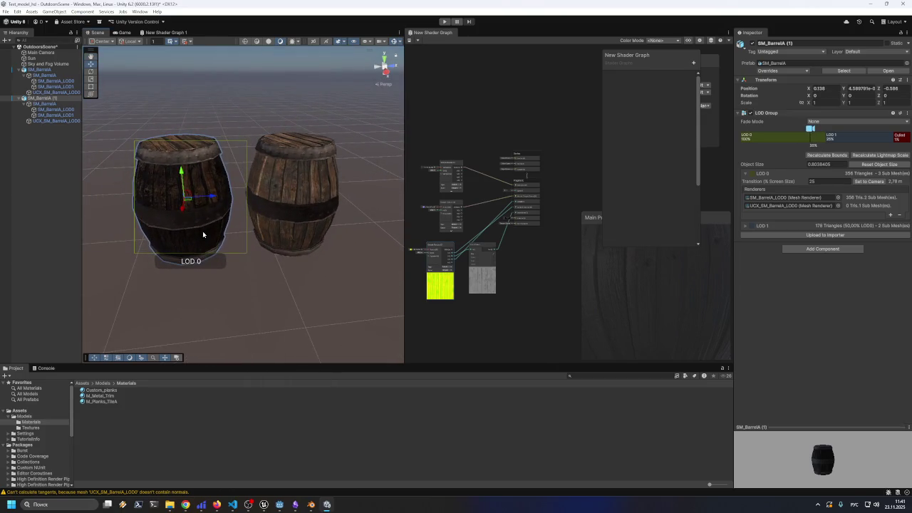
scroll(217, 236, "up", 2)
mouse_move(220, 238)
left_mouse_down()
mouse_move(249, 246)
mouse_move(218, 230)
mouse_move(206, 240)
mouse_move(313, 224)
mouse_move(301, 242)
left_mouse_up()
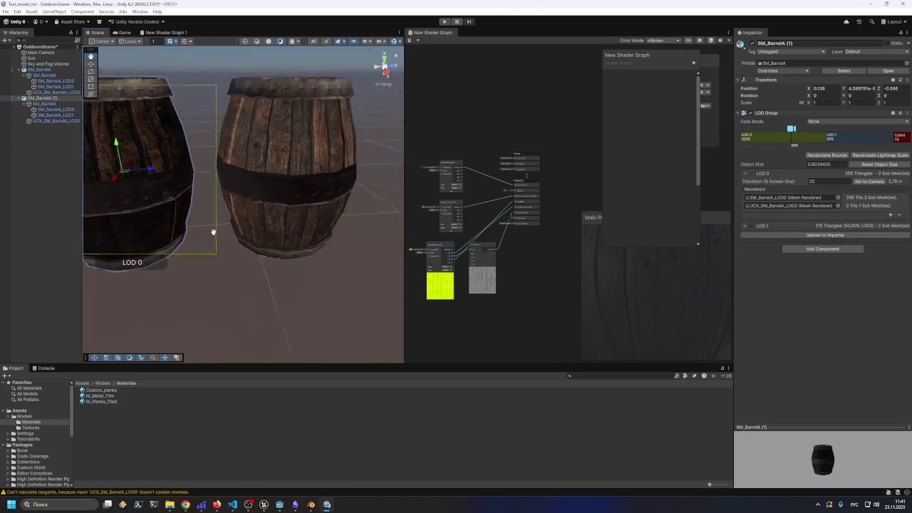
mouse_move(232, 287)
left_mouse_down()
mouse_move(368, 273)
mouse_move(256, 261)
mouse_move(228, 238)
mouse_move(305, 262)
mouse_move(246, 251)
mouse_move(324, 255)
mouse_move(189, 266)
mouse_move(321, 261)
mouse_move(230, 256)
mouse_move(257, 265)
left_mouse_up()
- Reselect the right barrel and pick its SM_BarrelA_LOD0 mesh
left_click(219, 235)
left_click(249, 271)
key("f")
scroll(246, 274, "up", 2)
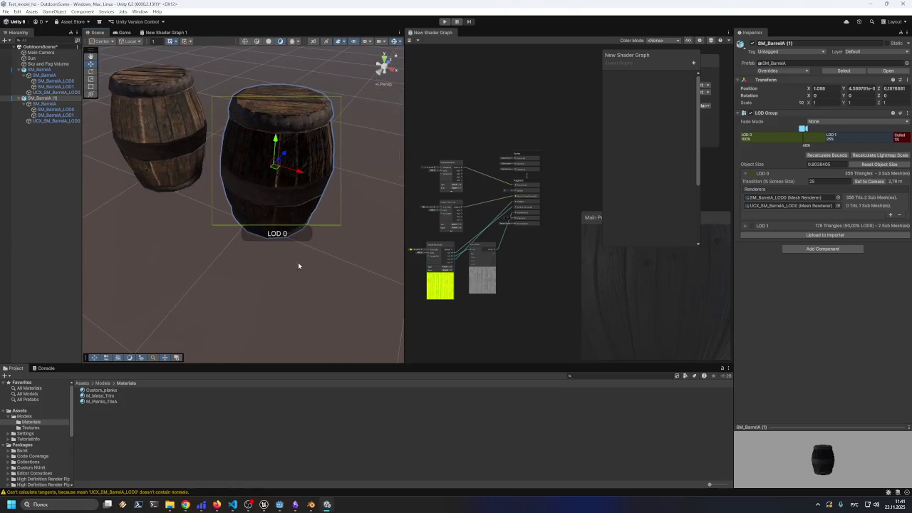
left_click(53, 100)
mouse_move(285, 256)
left_mouse_down()
mouse_move(207, 277)
mouse_move(201, 305)
left_mouse_up()
left_click(202, 305)
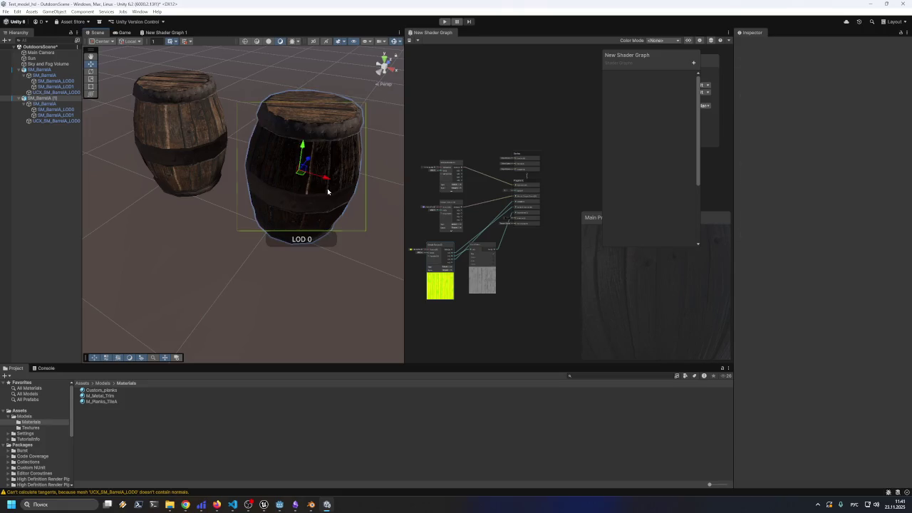
left_click(320, 208)
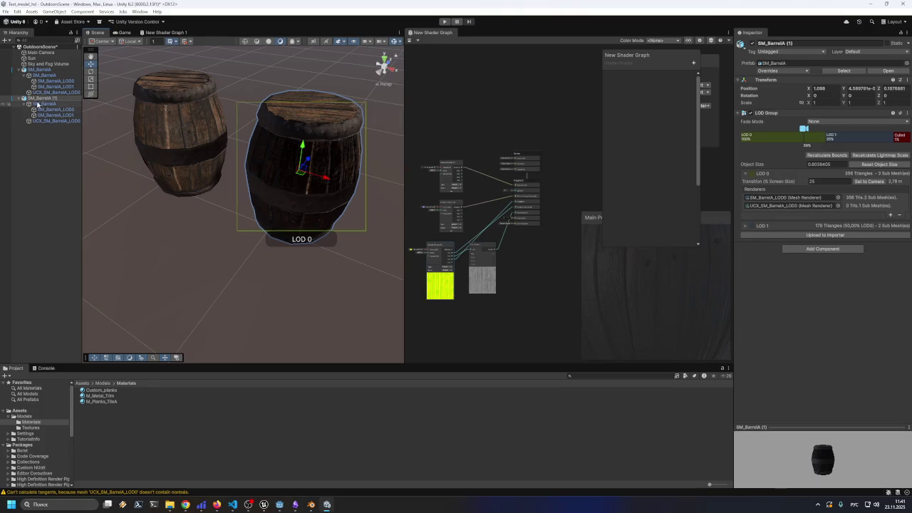
left_click(60, 109)
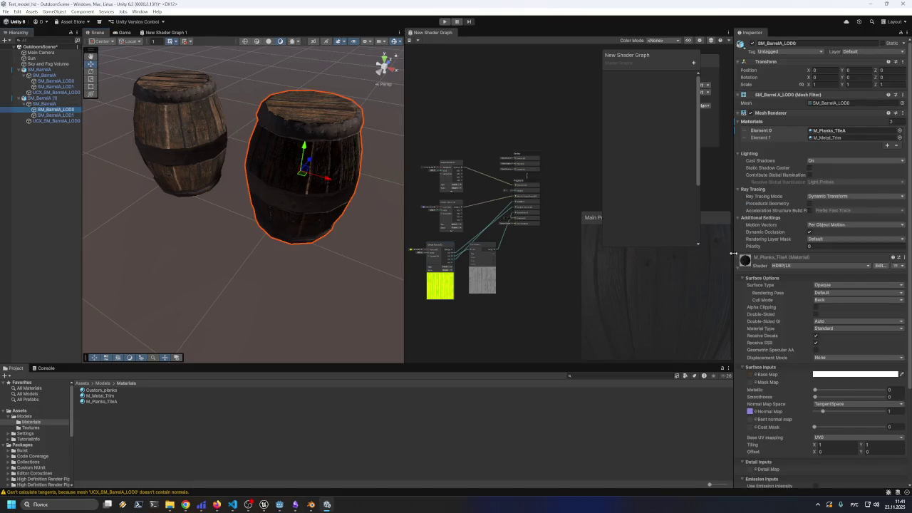
- Inspect M_Planks_TileA's base colour, Metallic and normal strength without changing them
scroll(787, 304, "down", 5)
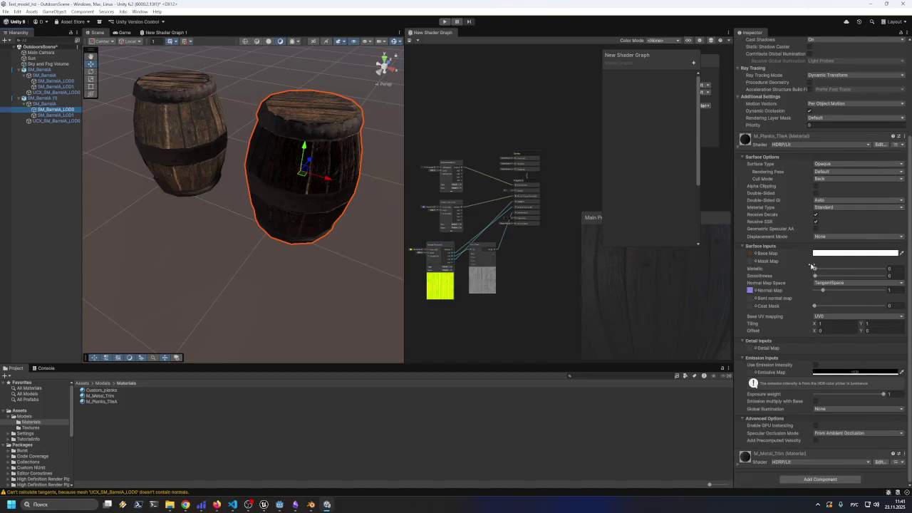
left_click(857, 253)
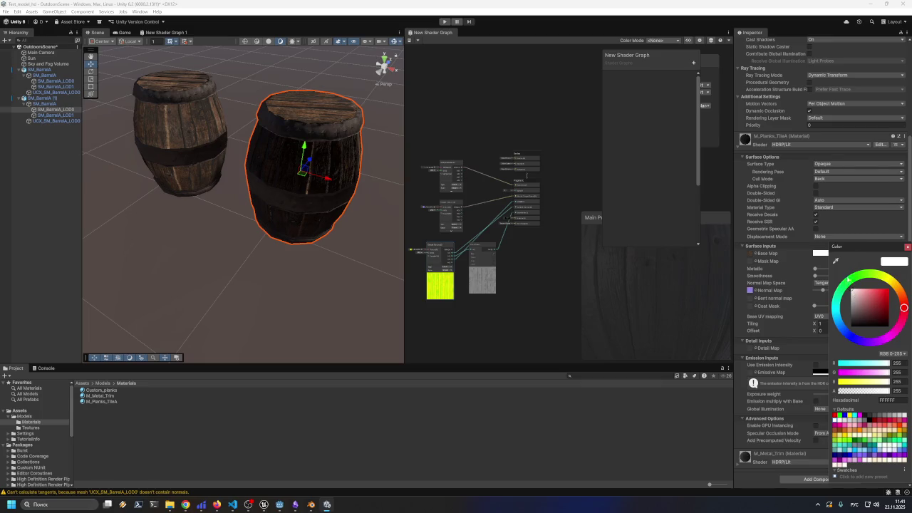
left_click(907, 247)
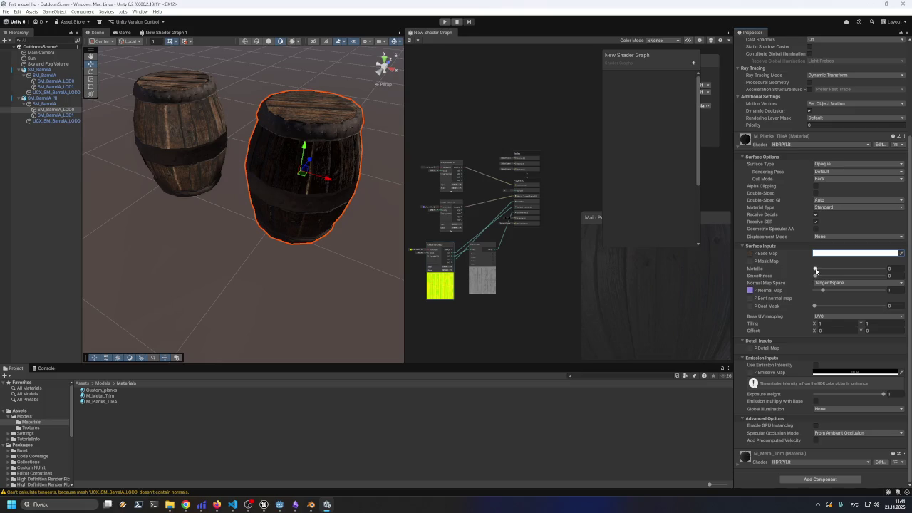
mouse_move(801, 269)
left_mouse_down()
mouse_move(826, 269)
mouse_move(794, 277)
mouse_move(909, 282)
mouse_move(791, 284)
left_mouse_up()
mouse_move(823, 290)
left_mouse_down()
mouse_move(781, 290)
mouse_move(825, 290)
left_mouse_up()
- Test a higher Coat Mask, then set it back to 0
left_click(794, 309)
left_click_drag(812, 306, 838, 305)
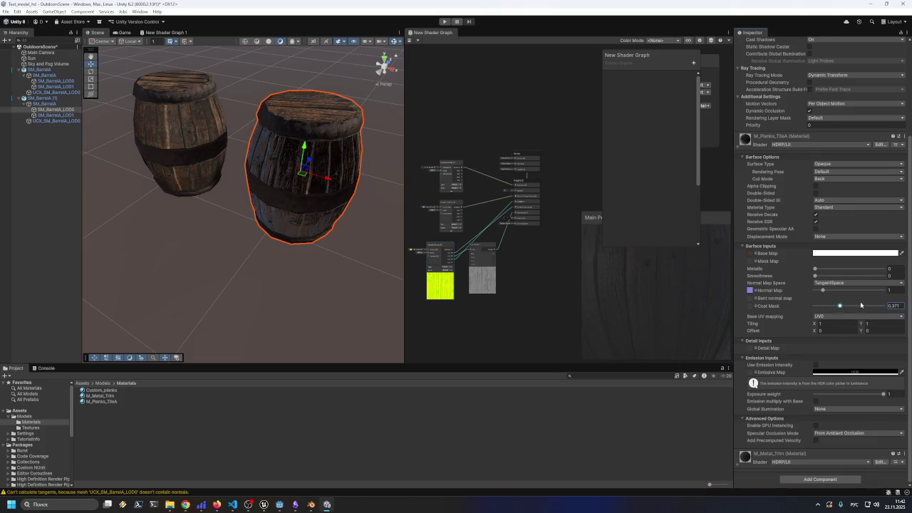
key("ctrl+z")
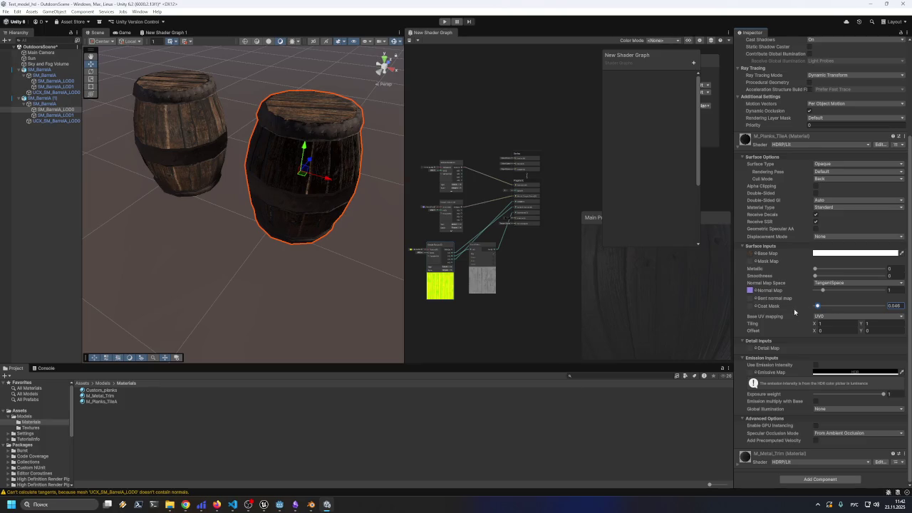
left_click_drag(817, 307, 807, 313)
- Try UV1 and UV2 base UV mapping, returning to UV0 with Tiling Y at 1
left_click(838, 317)
left_click(841, 330)
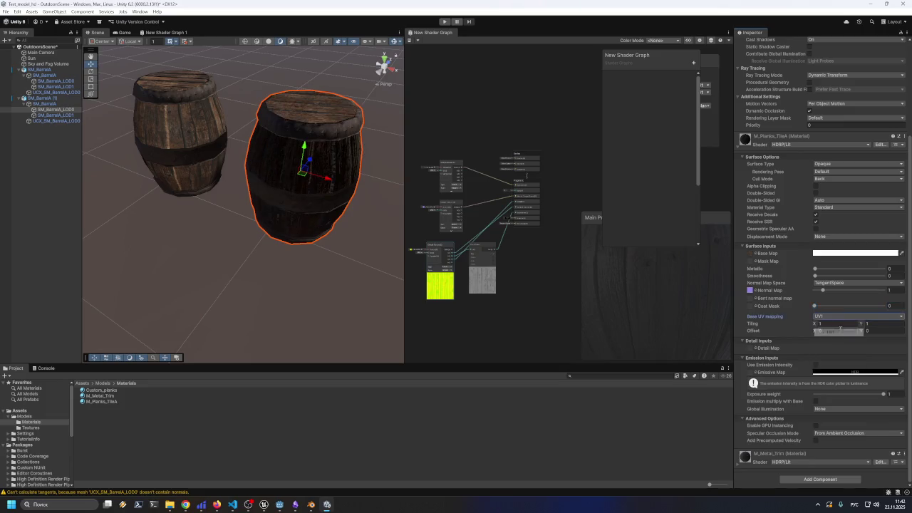
left_click(838, 317)
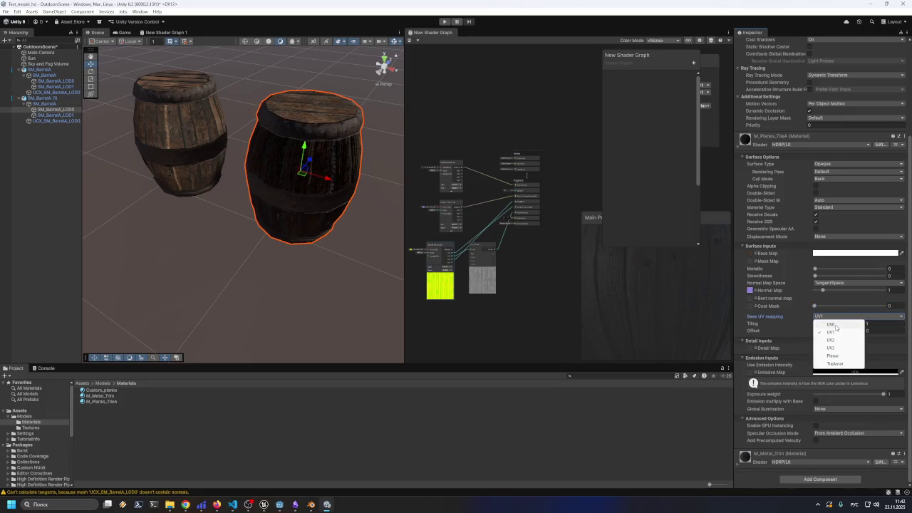
left_click(834, 325)
left_click(834, 317)
key("Escape")
left_click(837, 321)
left_click(831, 339)
left_click(832, 317)
left_click(831, 322)
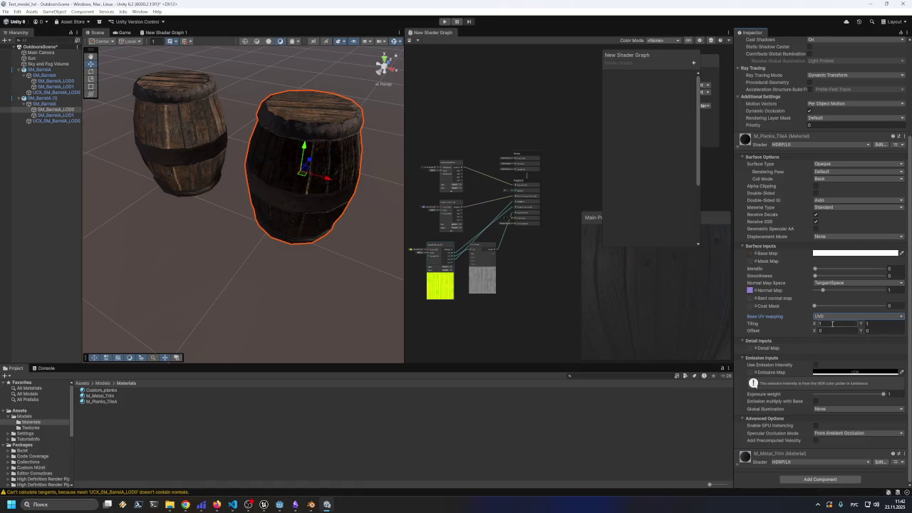
left_click(866, 324)
key("Return")
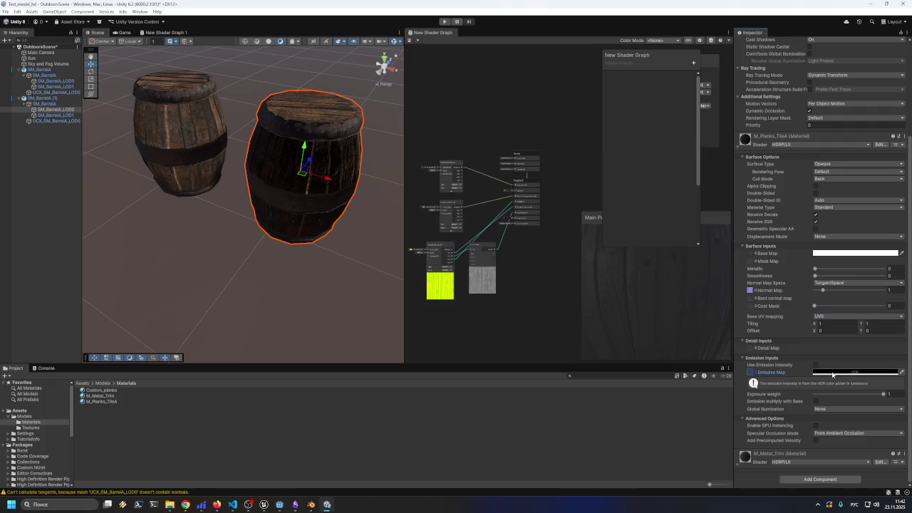
- Try a white emissive colour, then cancel the change
left_click(841, 372)
mouse_move(864, 308)
left_mouse_down()
mouse_move(854, 279)
mouse_move(862, 292)
mouse_move(882, 286)
mouse_move(863, 289)
left_mouse_up()
key("Escape")
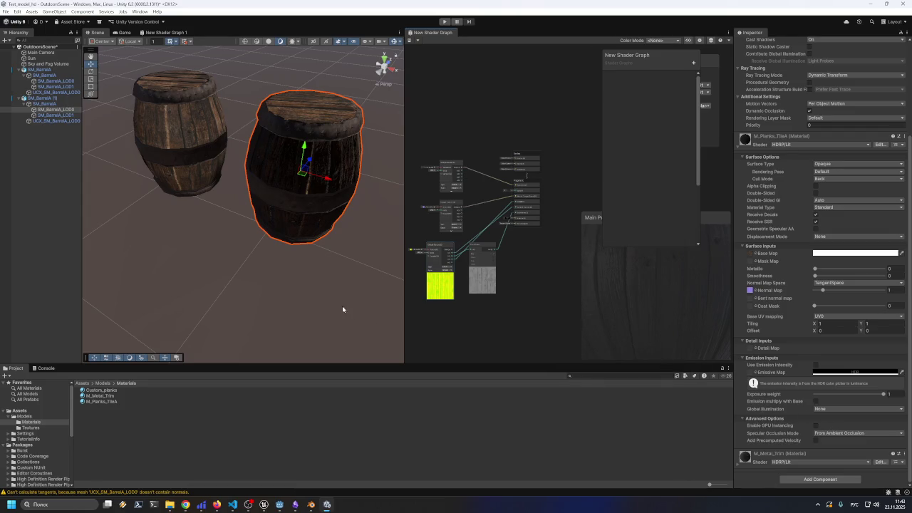
- Widen the Scene view beside the shader graph and orbit around both barrels, selecting the right one
left_click_drag(405, 326, 446, 319)
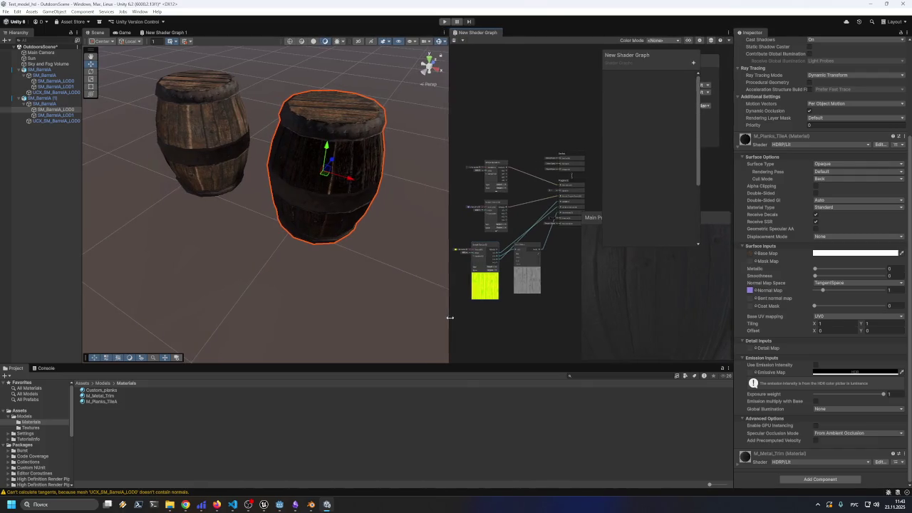
mouse_move(309, 271)
left_mouse_down()
mouse_move(336, 289)
mouse_move(344, 318)
left_mouse_up()
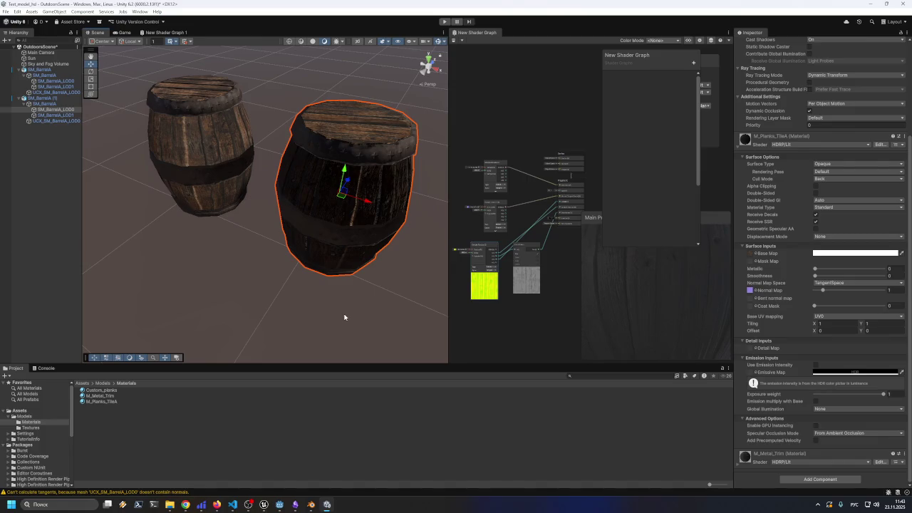
left_click(228, 268)
mouse_move(259, 268)
left_mouse_down()
mouse_move(291, 311)
mouse_move(263, 265)
mouse_move(258, 279)
left_mouse_up()
left_click(331, 200)
left_click(189, 262)
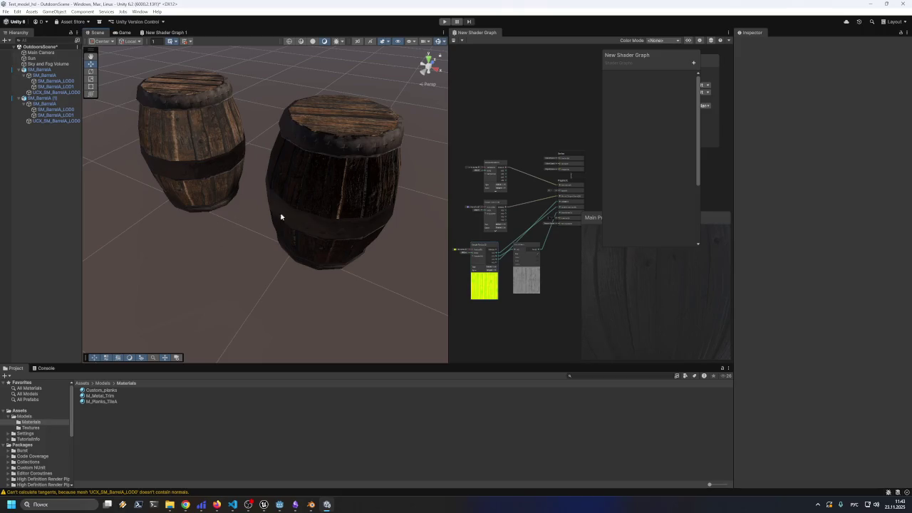
left_click(351, 184)
- Select the left and right barrels in turn, panning the view across both, ending on SM_BarrelA (1)
left_click(212, 153)
left_click(329, 165)
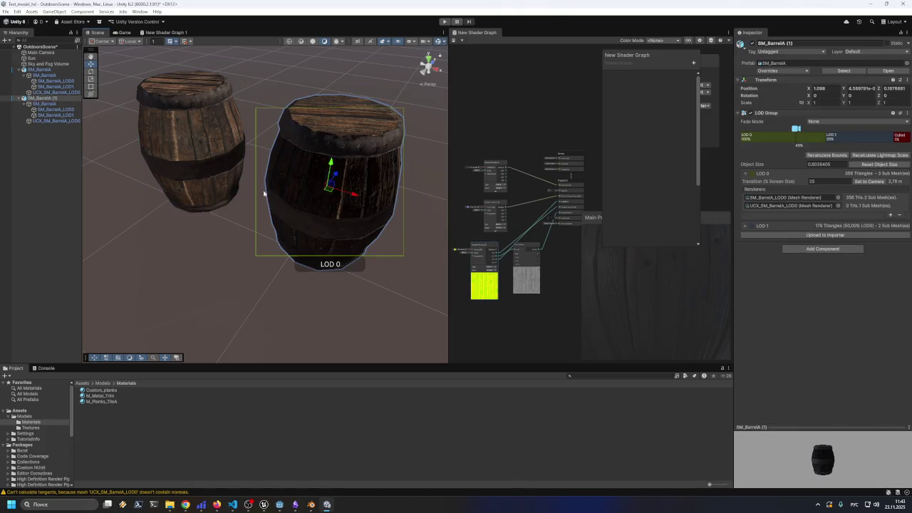
left_click(212, 151)
left_click_drag(225, 282, 228, 295)
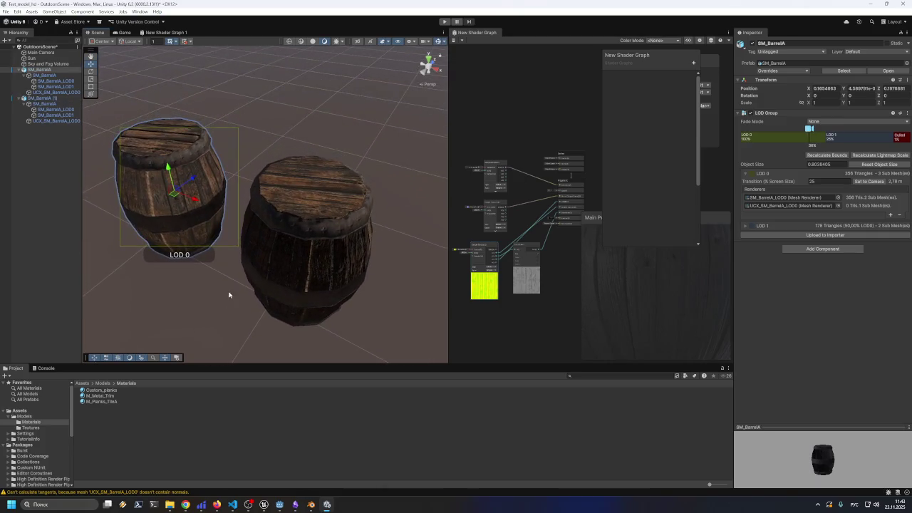
left_click(244, 264)
mouse_move(244, 264)
left_mouse_down()
mouse_move(240, 291)
mouse_move(265, 242)
mouse_move(254, 183)
mouse_move(189, 173)
mouse_move(72, 177)
mouse_move(252, 193)
left_mouse_up()
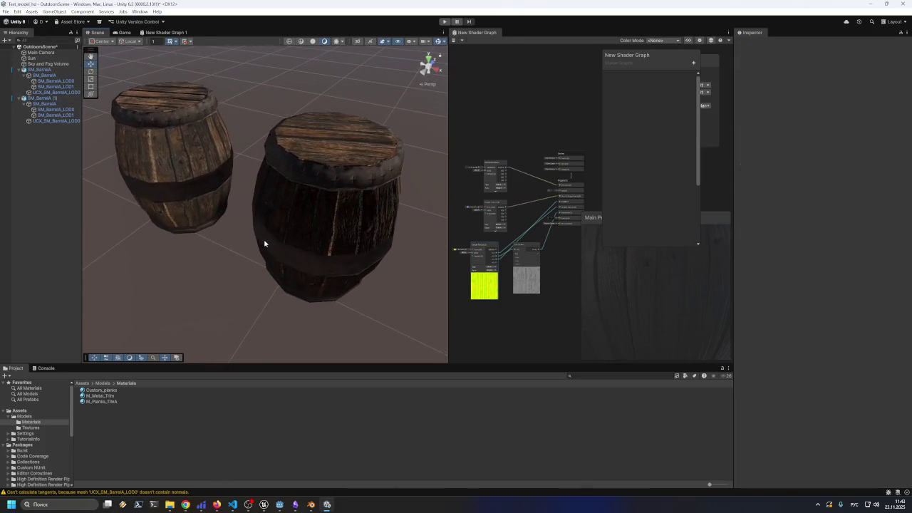
left_click(303, 232)
left_click(176, 183)
left_click(307, 189)
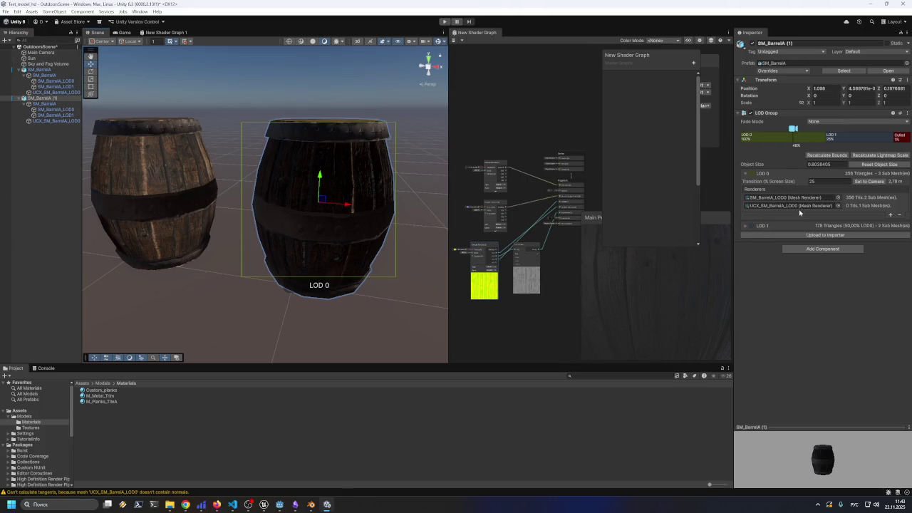
- Select SM_BarrelA (1)'s LOD meshes to show their M_Planks_TileA and M_Metal_Trim materials
left_click(59, 109)
left_click(65, 114)
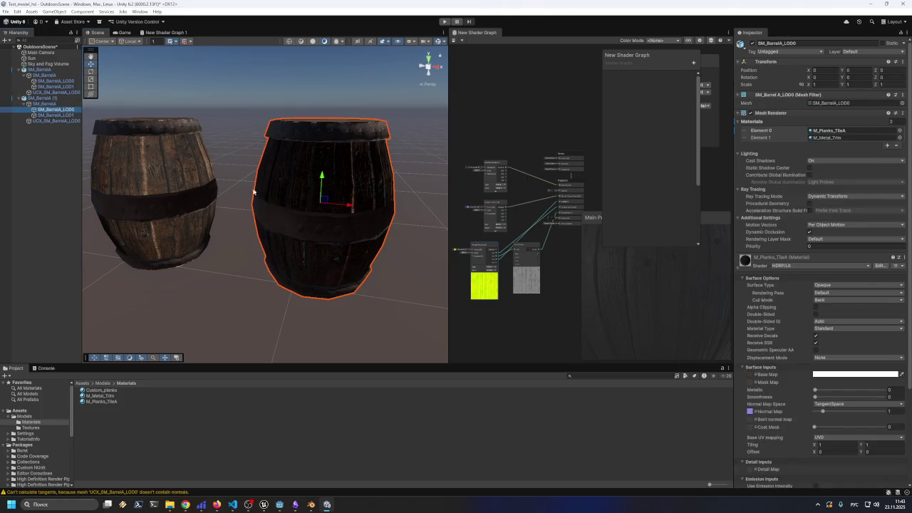
left_click(64, 116)
right_click(65, 118)
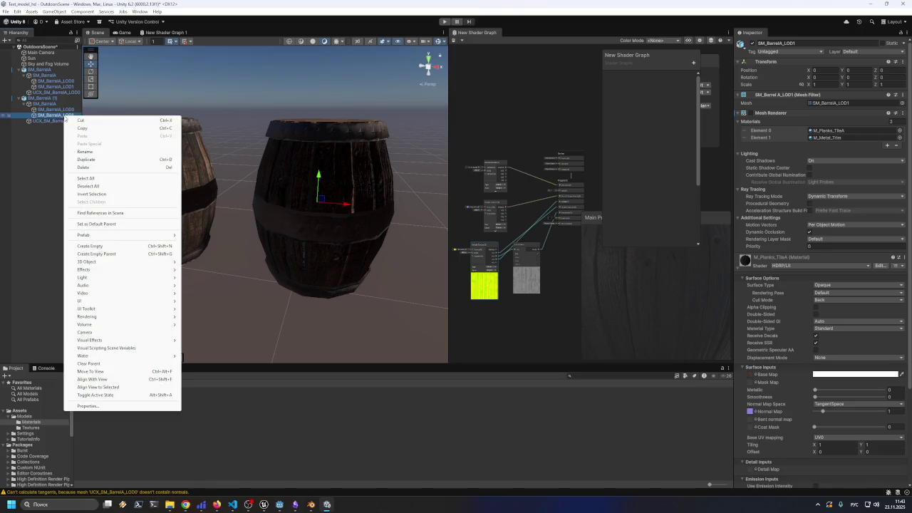
left_click(61, 117)
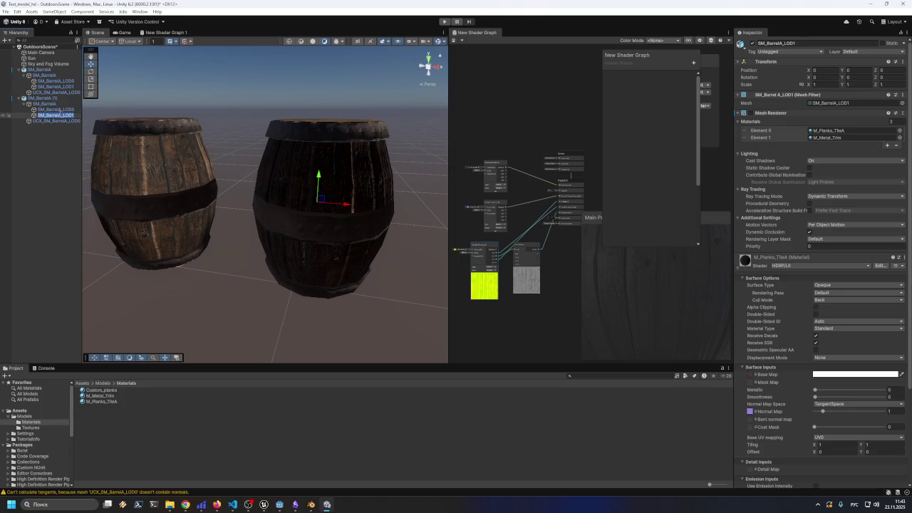
left_click(64, 111)
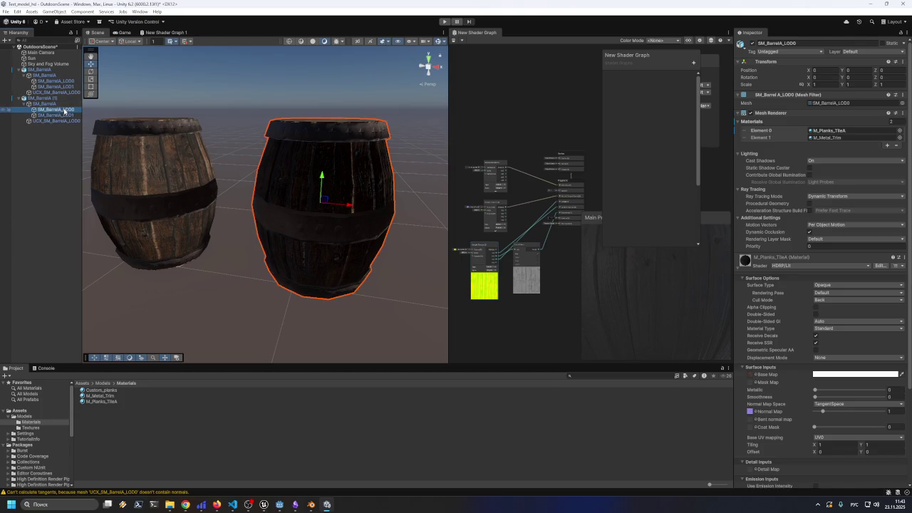
left_click(63, 116)
left_click(62, 109)
scroll(815, 400, "down", 5)
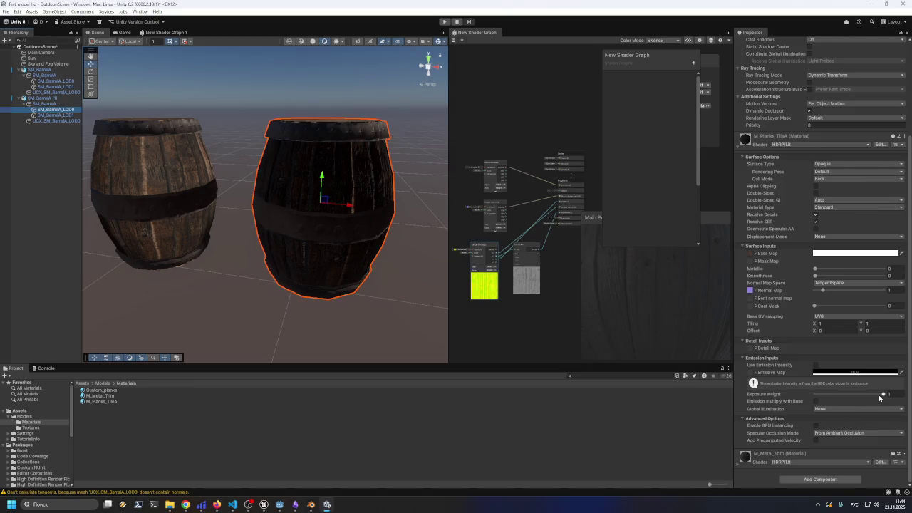
mouse_move(883, 393)
left_mouse_down()
mouse_move(831, 395)
mouse_move(908, 397)
left_mouse_up()
scroll(829, 300, "up", 5)
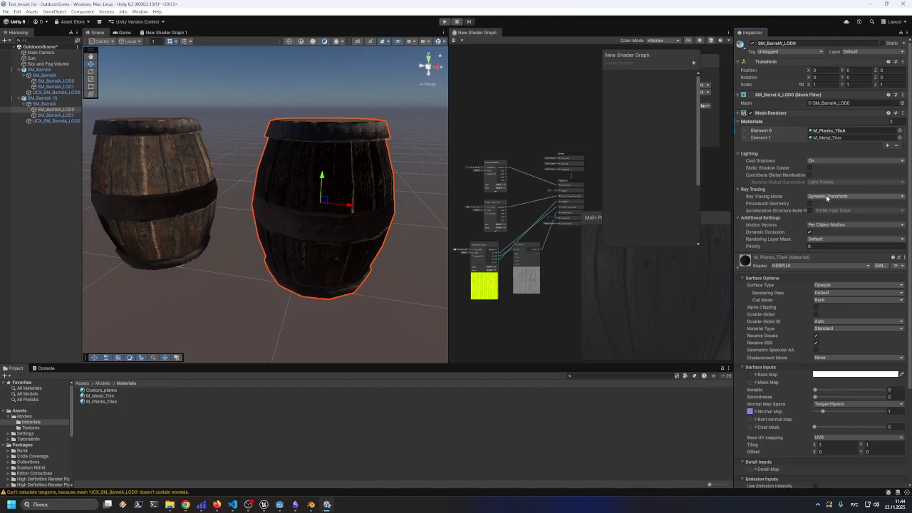
left_click(820, 161)
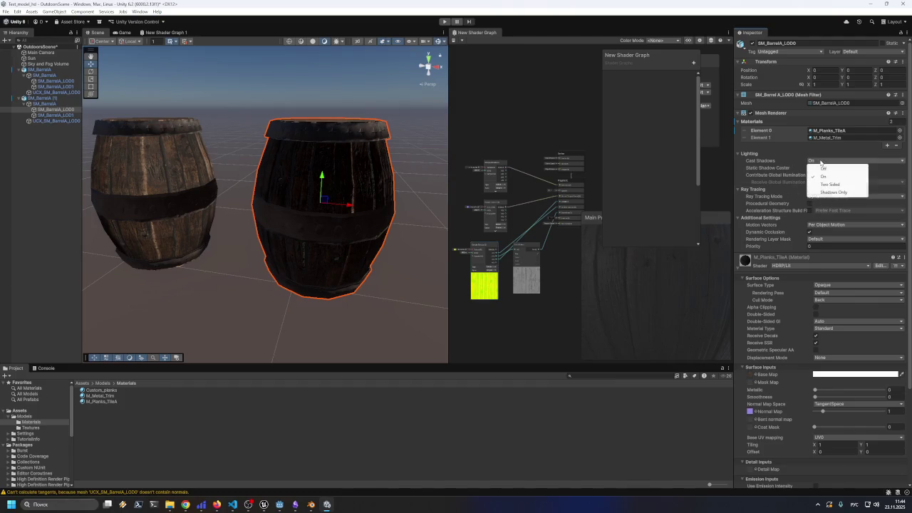
left_click(828, 168)
left_click(829, 163)
left_click(829, 175)
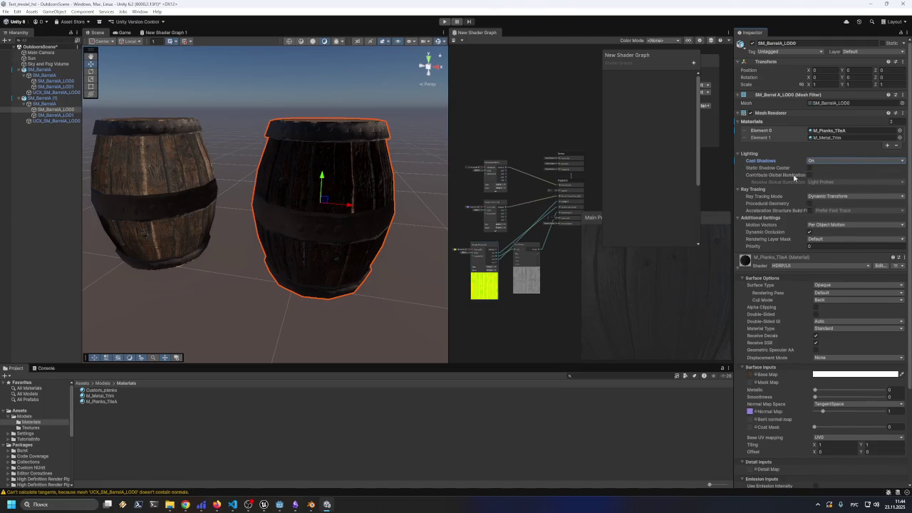
left_click(73, 99)
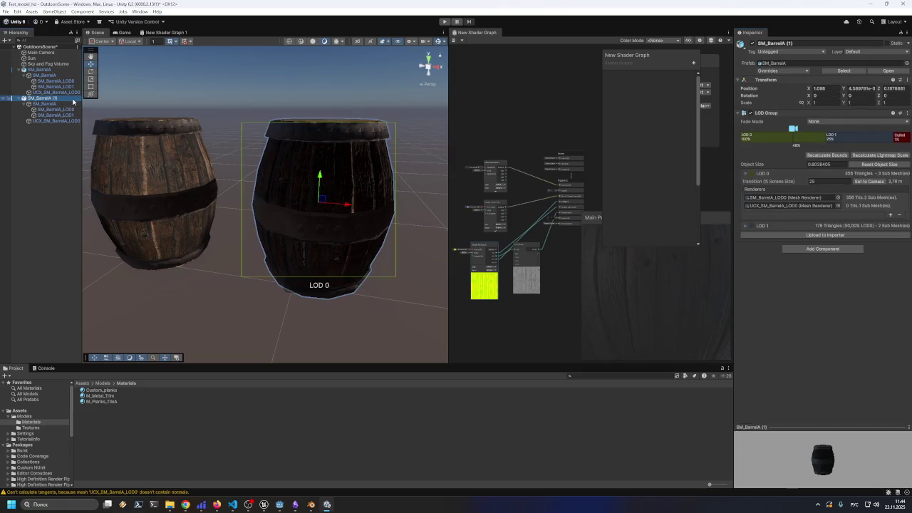
left_click(75, 104)
left_click(76, 109)
left_click(750, 112)
left_click(750, 113)
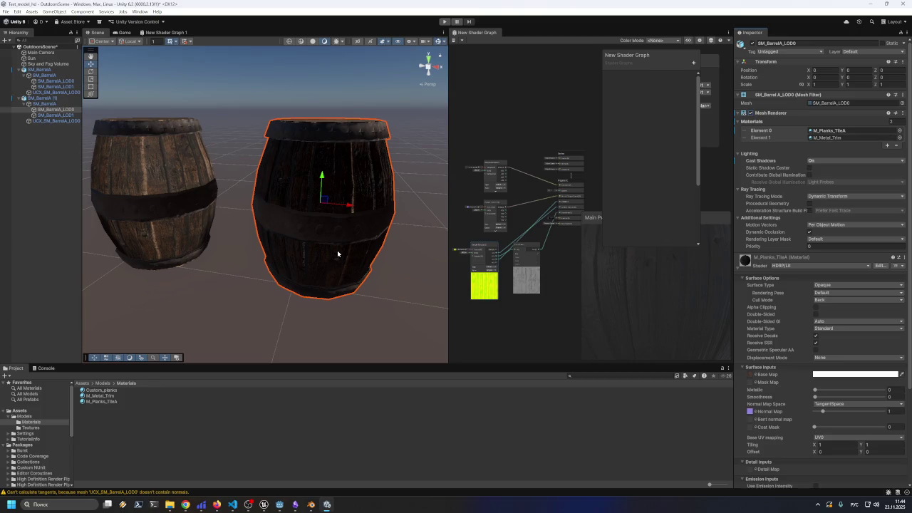
left_click(279, 505)
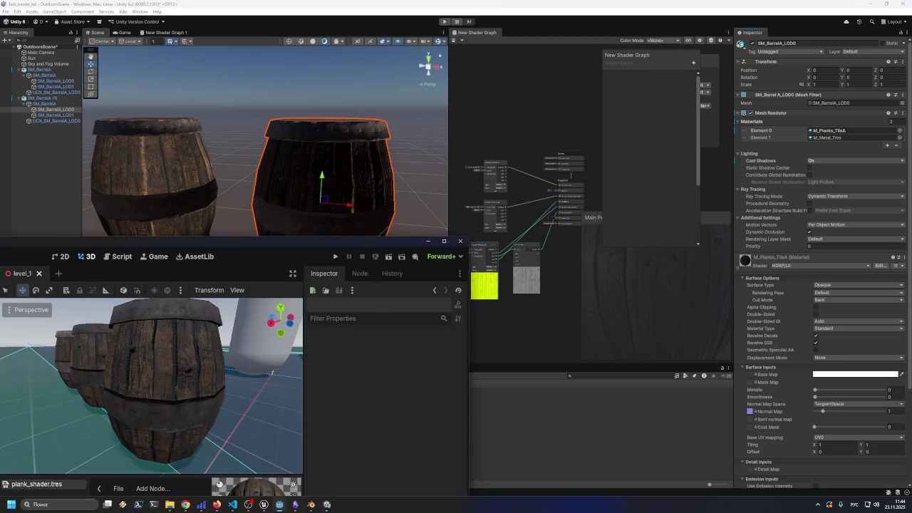
- View the Godot and Unreal barrel scenes, then return to Unity and select SM_BarrelA (1)
left_click(262, 506)
left_click(246, 489)
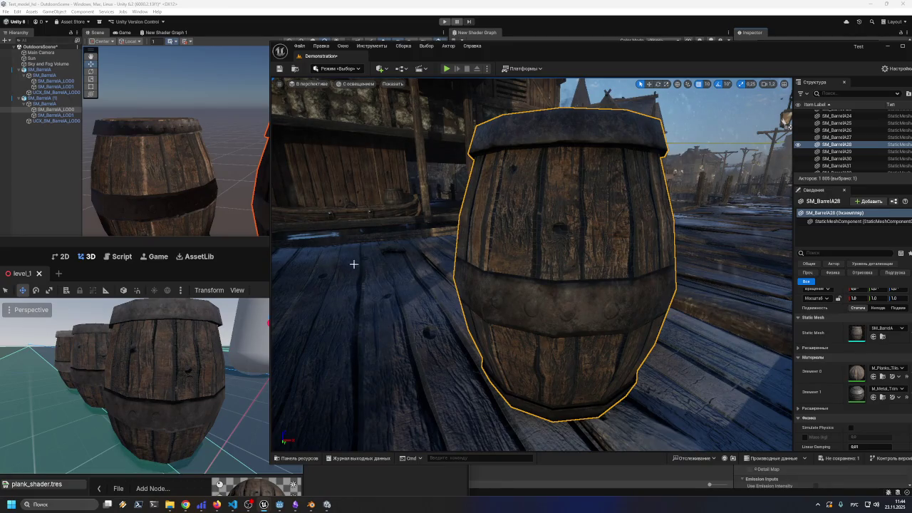
left_click(197, 4)
mouse_move(161, 137)
left_mouse_down()
mouse_move(245, 195)
mouse_move(228, 209)
left_mouse_up()
left_click(264, 203)
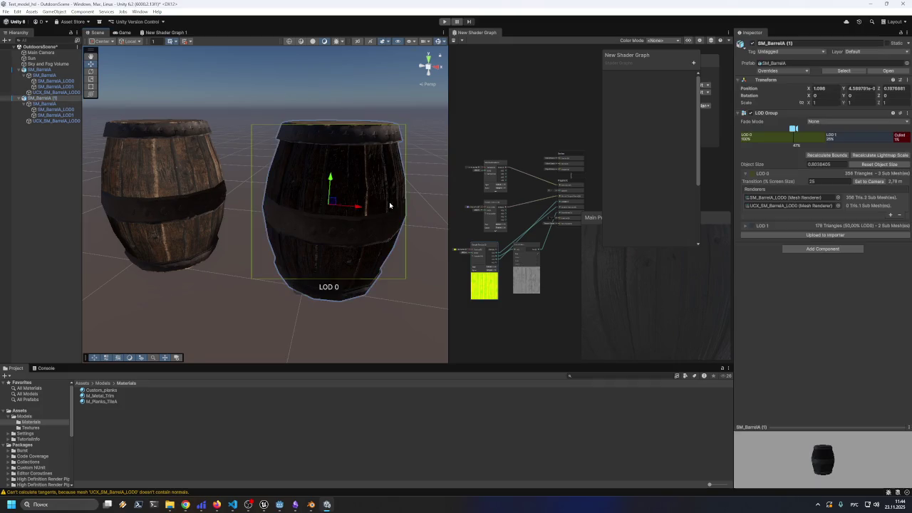
- Bring Godot forward again and select a barrel in its scene
left_click(279, 504)
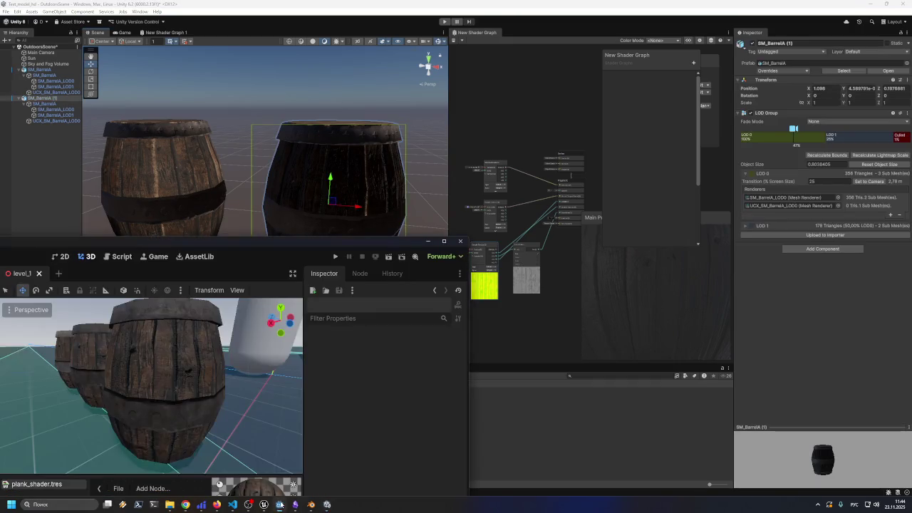
scroll(155, 369, "up", 3)
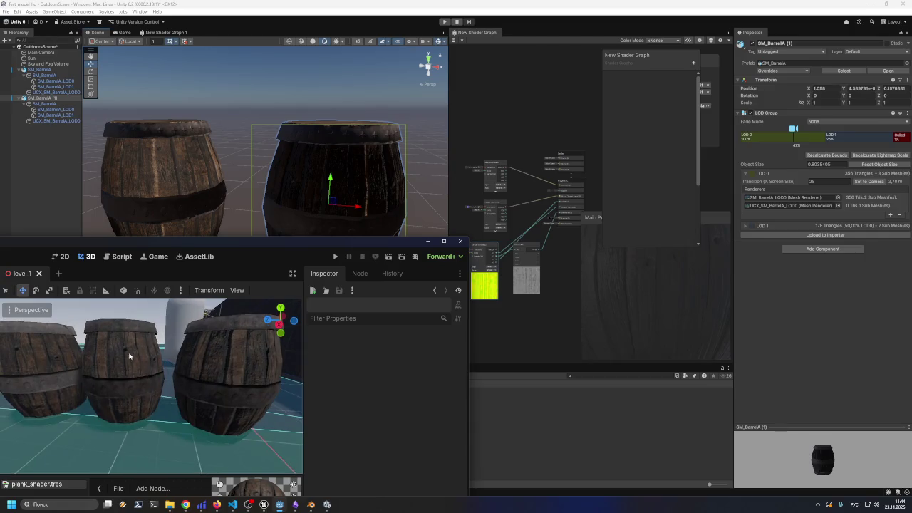
left_click(246, 351)
- Back in Unity, select each barrel, orbit in closer, then deselect
left_click(264, 184)
left_click(163, 192)
left_click(331, 180)
mouse_move(234, 290)
left_mouse_down()
mouse_move(349, 282)
mouse_move(370, 234)
mouse_move(331, 272)
mouse_move(310, 330)
mouse_move(325, 351)
mouse_move(280, 352)
mouse_move(218, 295)
mouse_move(238, 271)
mouse_move(352, 301)
mouse_move(263, 295)
mouse_move(295, 304)
mouse_move(359, 283)
mouse_move(369, 297)
mouse_move(206, 291)
mouse_move(281, 315)
mouse_move(249, 329)
mouse_move(248, 320)
left_mouse_up()
left_click(251, 304)
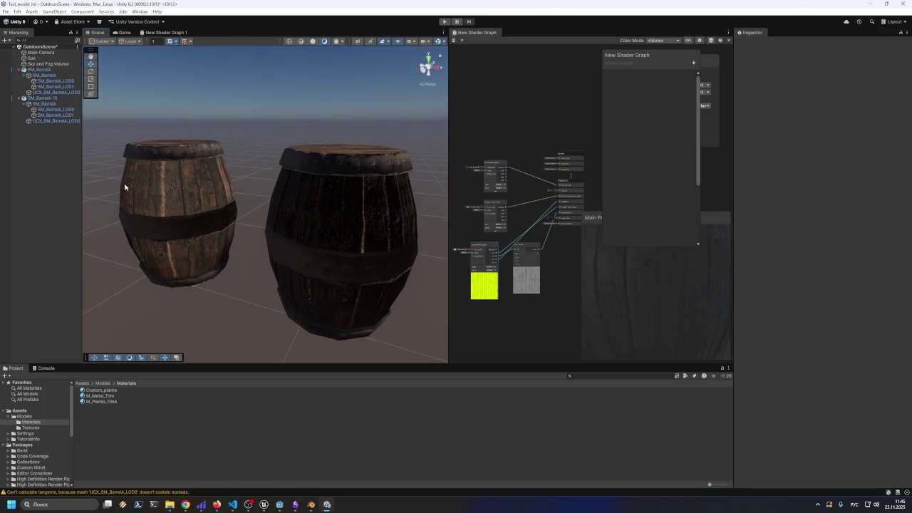
- Select SM_BarrelA_LOD0 and inspect M_Planks_TileA's Base Map colour, leaving it white (FFFFFF)
left_click(56, 110)
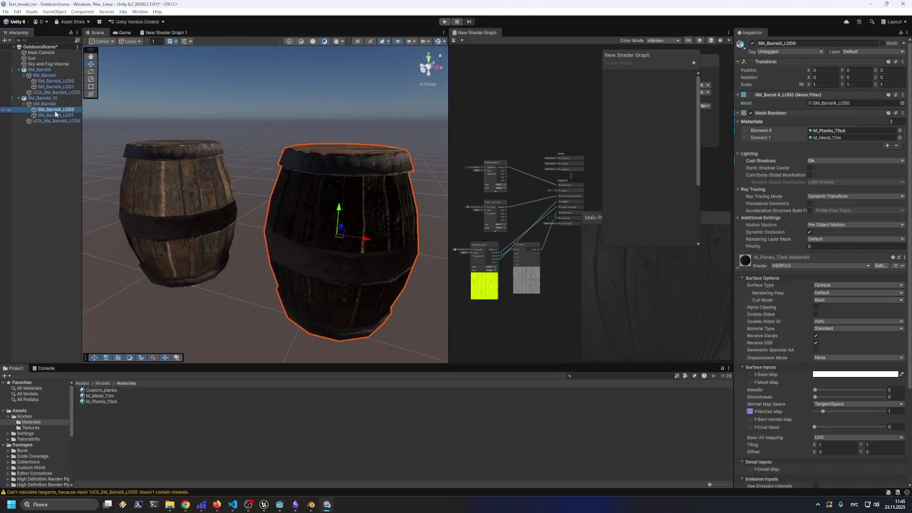
scroll(750, 354, "down", 2)
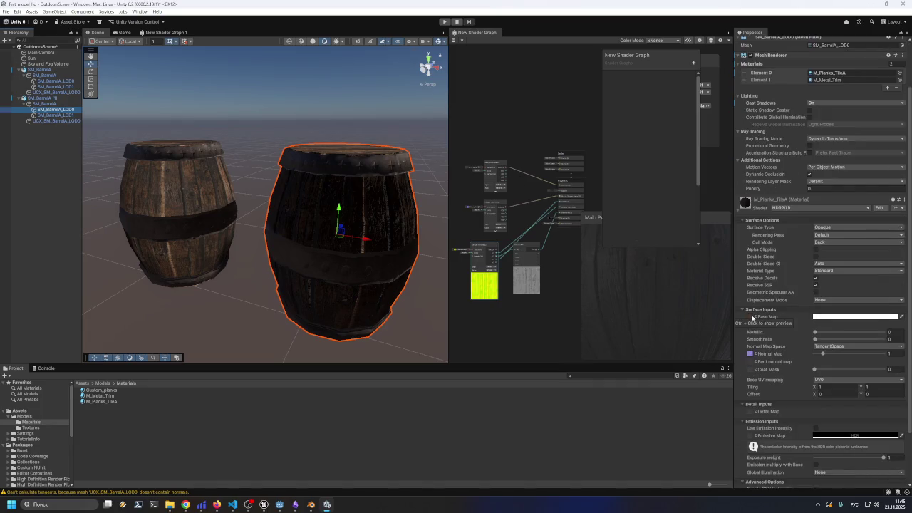
left_click(826, 318)
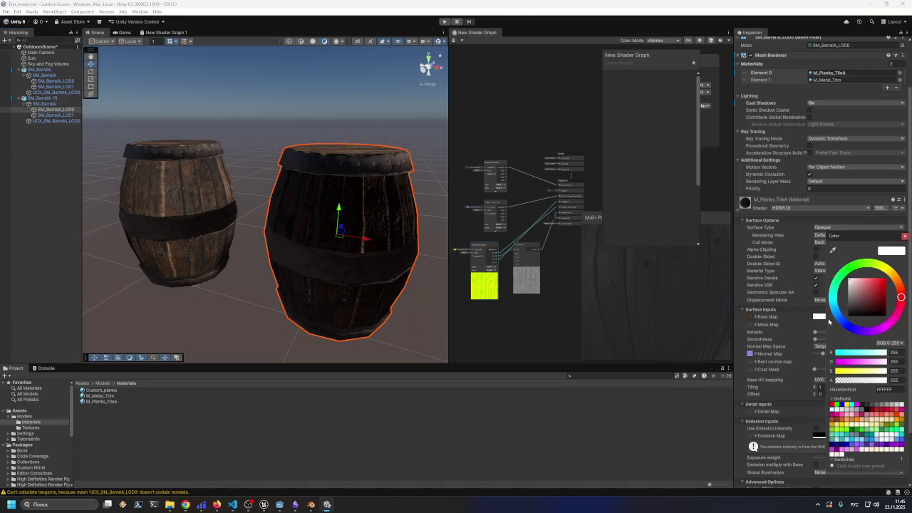
mouse_move(896, 314)
left_mouse_down()
mouse_move(867, 329)
mouse_move(835, 285)
mouse_move(892, 294)
mouse_move(874, 299)
mouse_move(883, 306)
mouse_move(847, 282)
mouse_move(796, 268)
left_mouse_up()
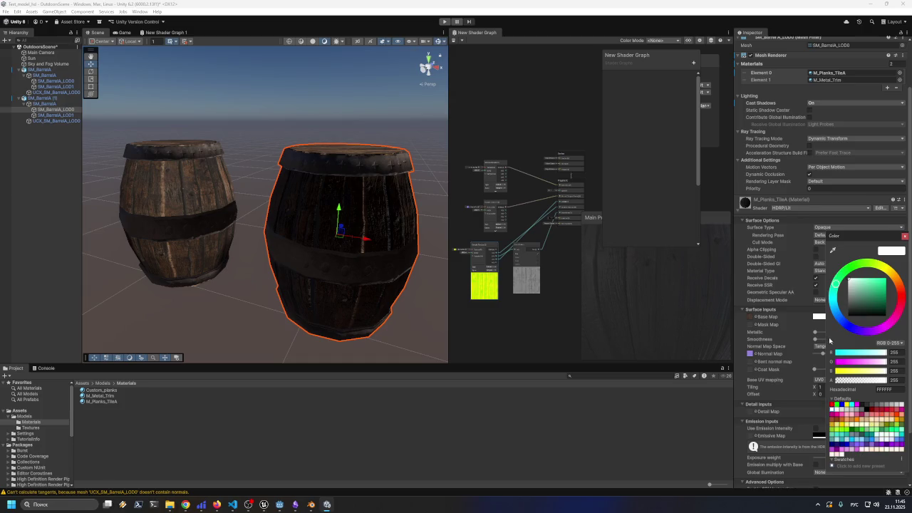
left_click(737, 377)
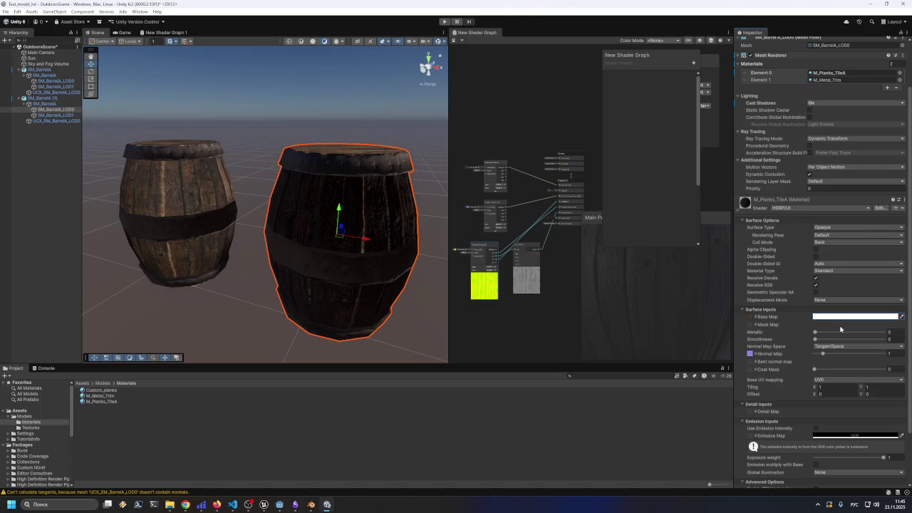
- Switch M_Planks_TileA's Normal Map Space to ObjectSpace and orbit to compare the barrels
left_click(838, 348)
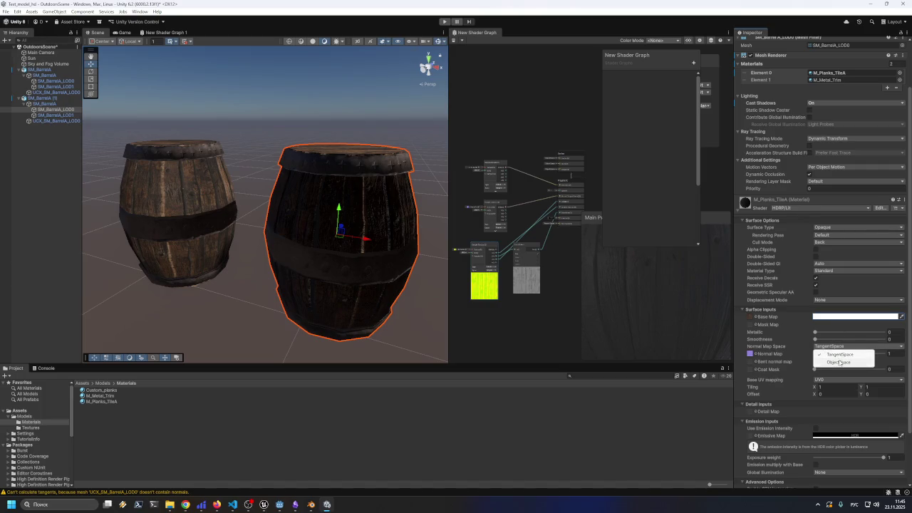
left_click(840, 361)
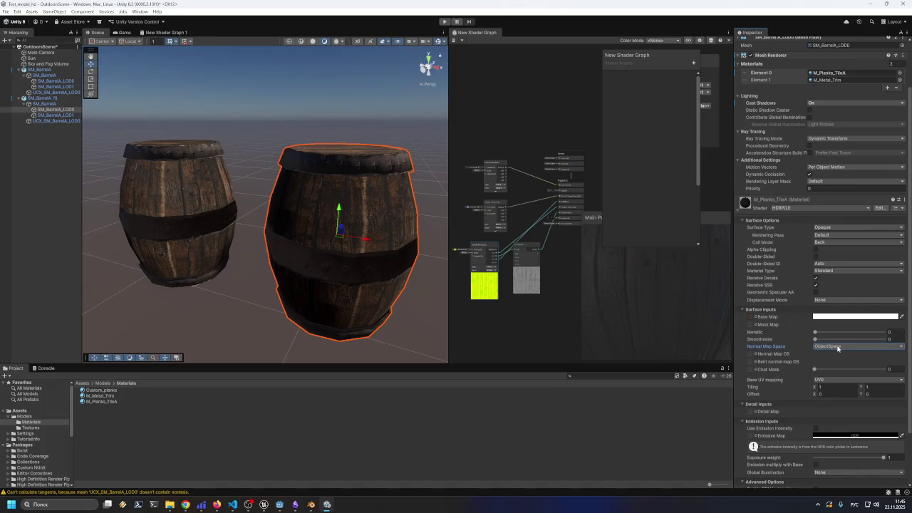
mouse_move(437, 313)
left_mouse_down()
mouse_move(419, 281)
mouse_move(376, 315)
left_mouse_up()
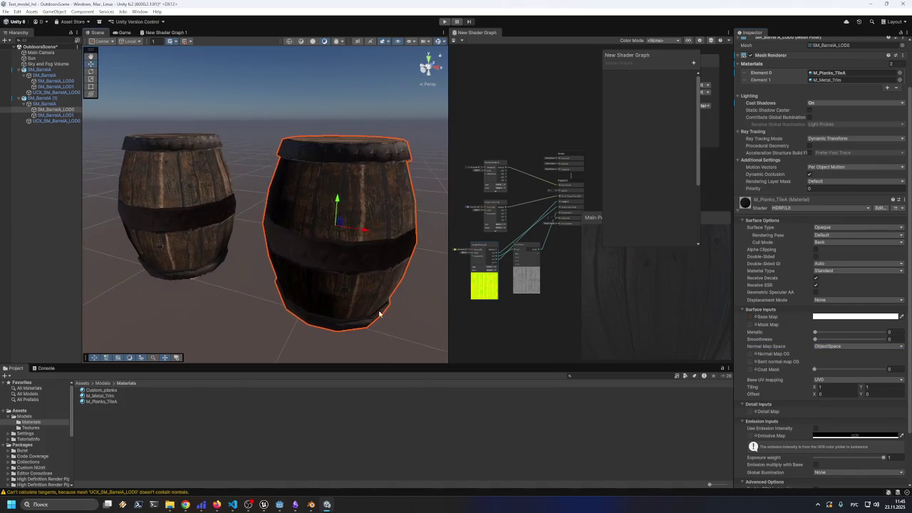
left_click(421, 298)
mouse_move(422, 299)
left_mouse_down()
mouse_move(407, 322)
mouse_move(352, 321)
left_mouse_up()
mouse_move(249, 313)
left_mouse_down()
mouse_move(380, 277)
mouse_move(277, 291)
mouse_move(163, 289)
mouse_move(147, 309)
mouse_move(159, 285)
mouse_move(271, 289)
mouse_move(325, 308)
left_mouse_up()
- Reselect the right barrel's SM_BarrelA_LOD0 mesh to bring back its material settings
scroll(293, 296, "down", 3)
left_click(336, 239)
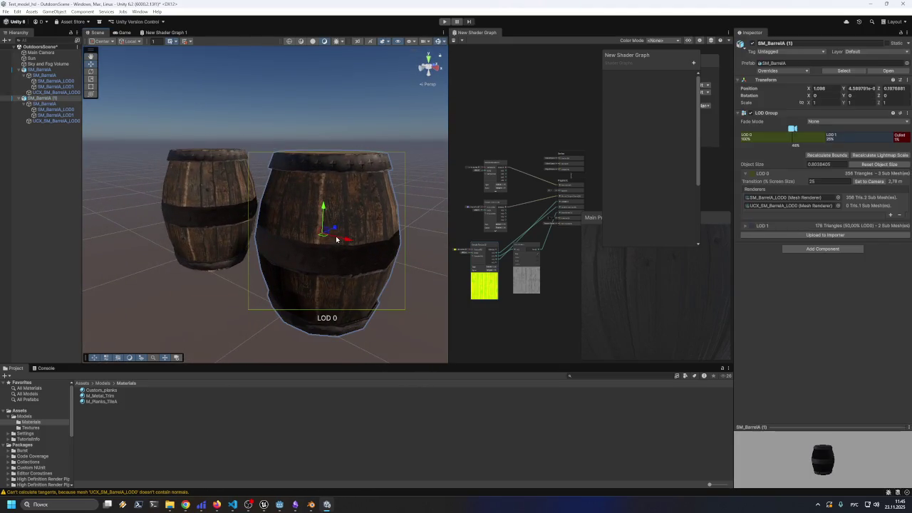
left_click(55, 110)
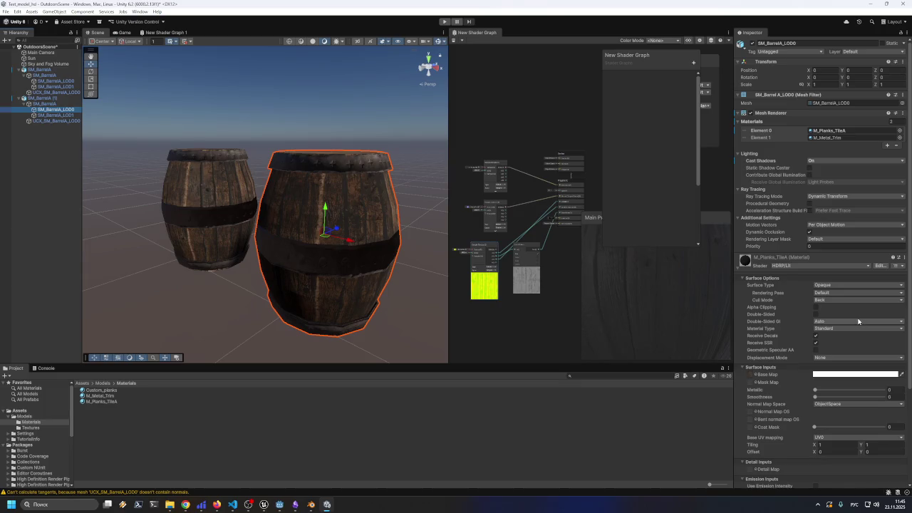
scroll(858, 321, "down", 2)
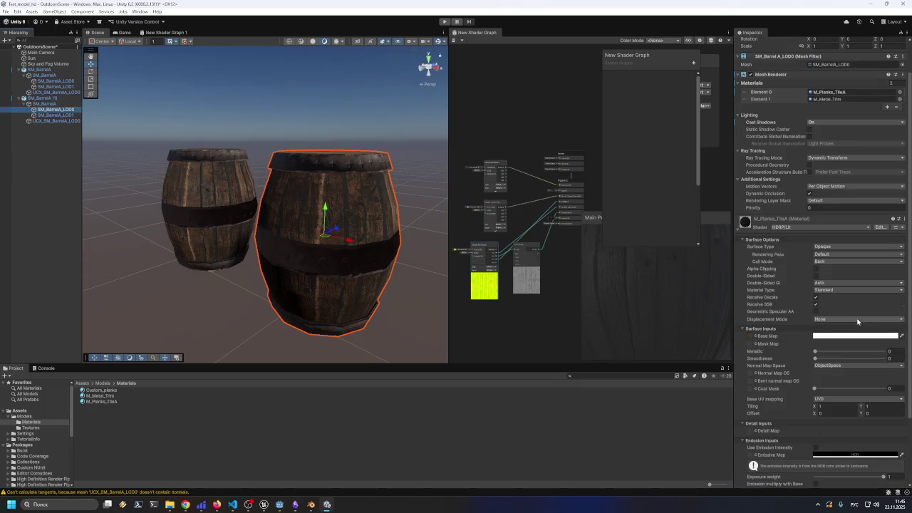
- Toggle Normal Map Space between TangentSpace and ObjectSpace, ending on TangentSpace
left_click(830, 365)
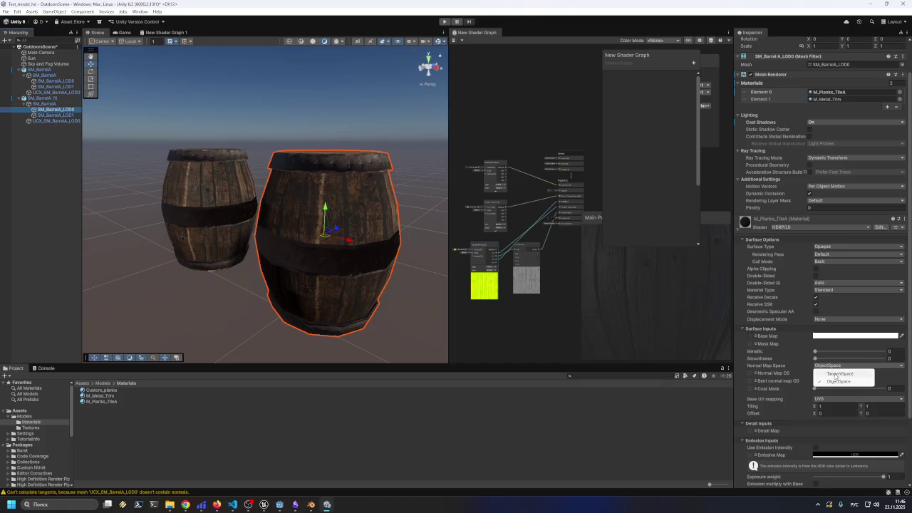
left_click(835, 375)
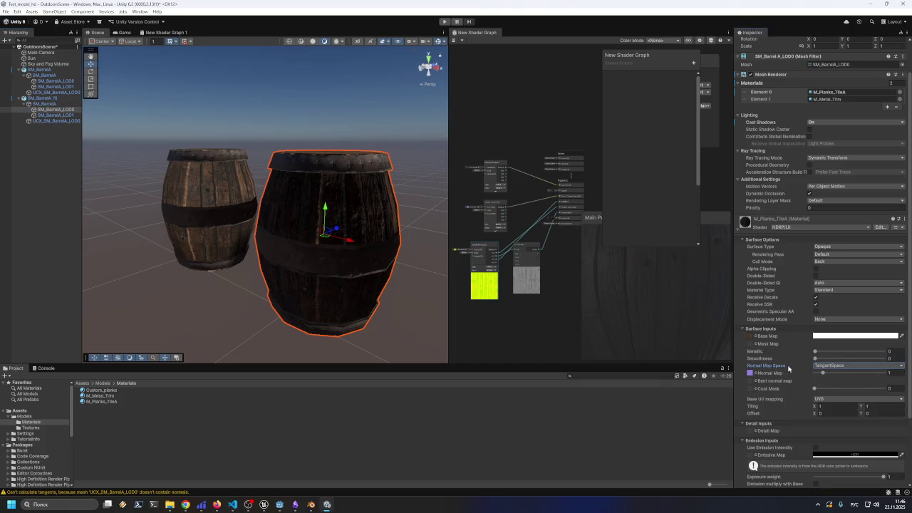
left_click(830, 365)
left_click(827, 383)
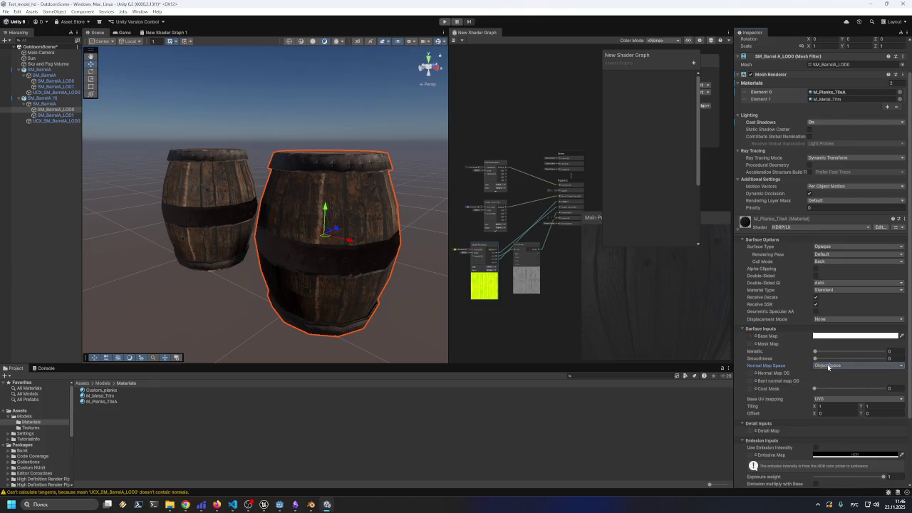
left_click(828, 365)
left_click(831, 373)
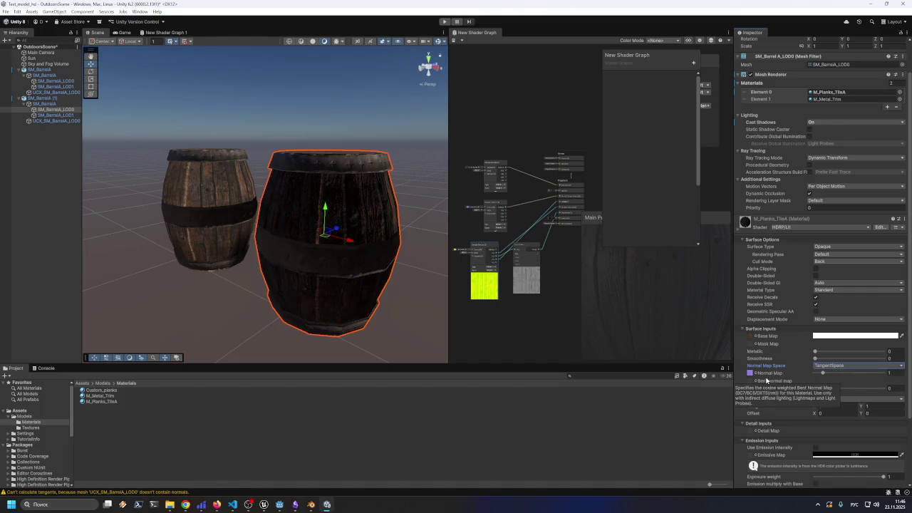
left_click(749, 373)
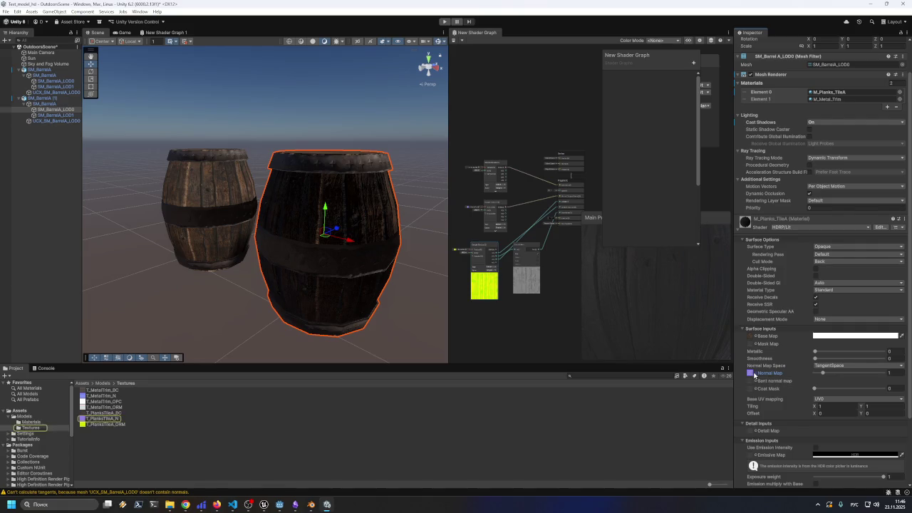
- Assign T_PlanksTileA_N to the planks material's Normal Map slot
left_click(756, 374)
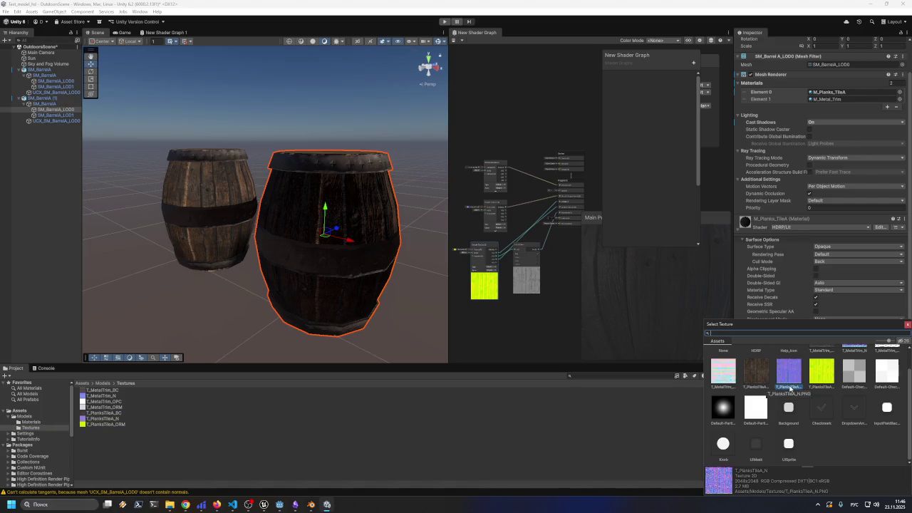
left_click(789, 379)
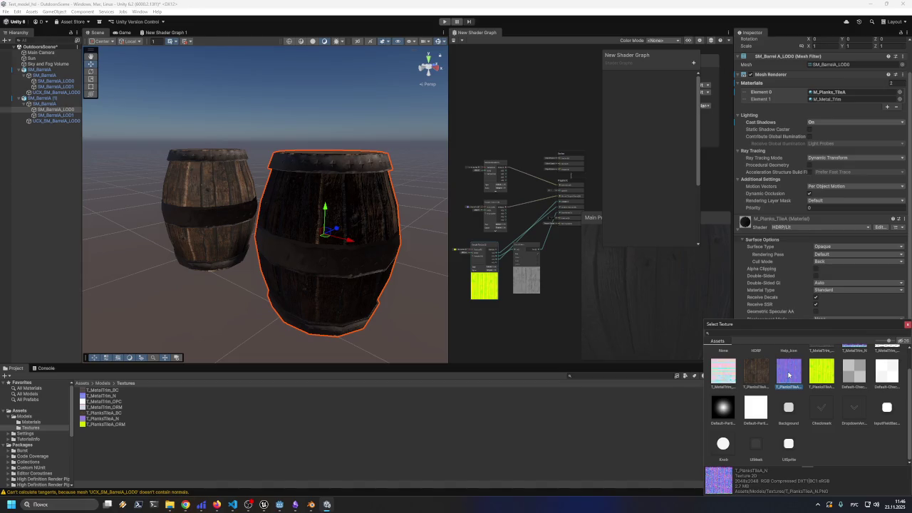
double_click(788, 375)
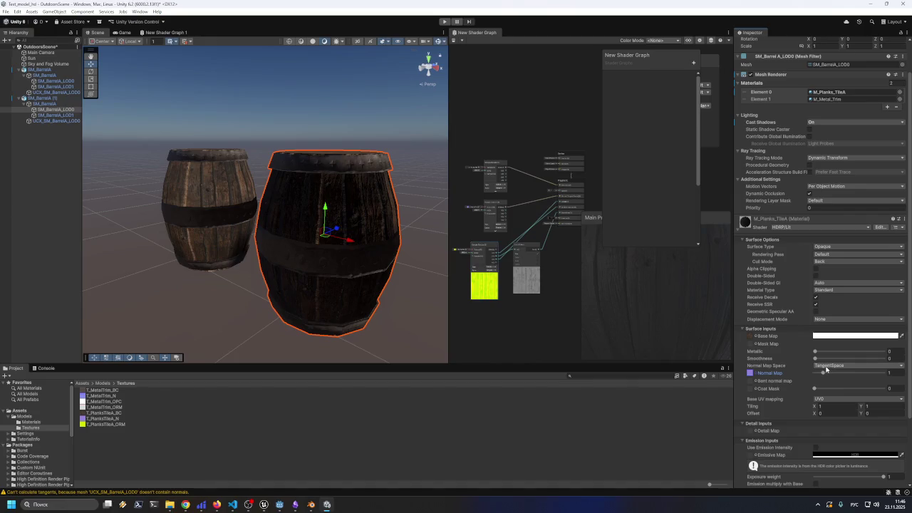
left_click(758, 376)
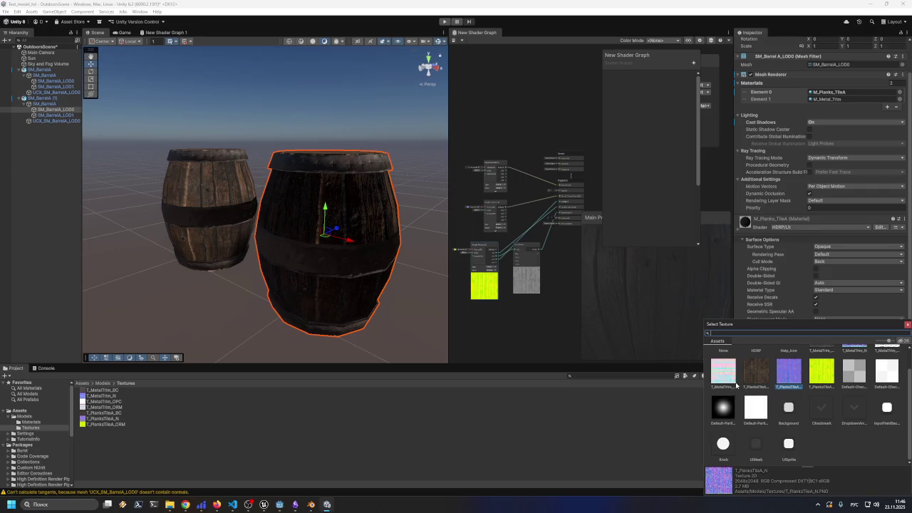
scroll(737, 385, "up", 1)
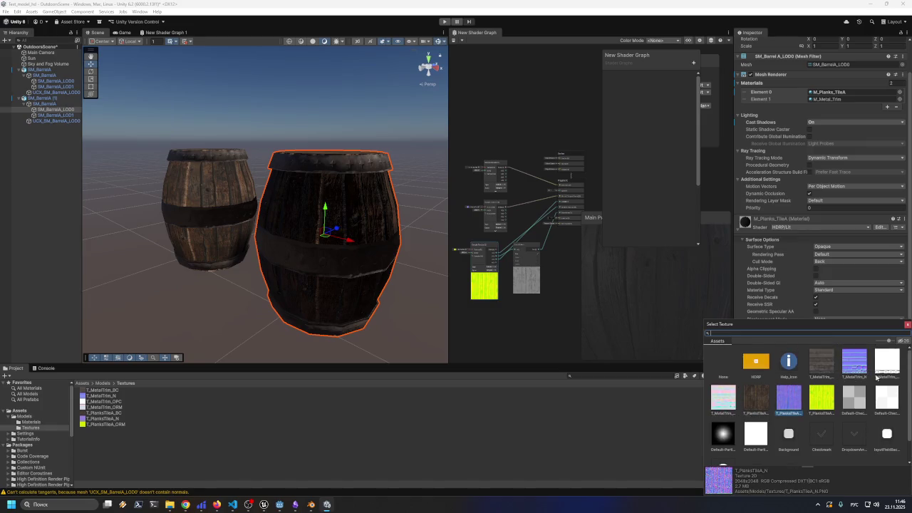
double_click(797, 405)
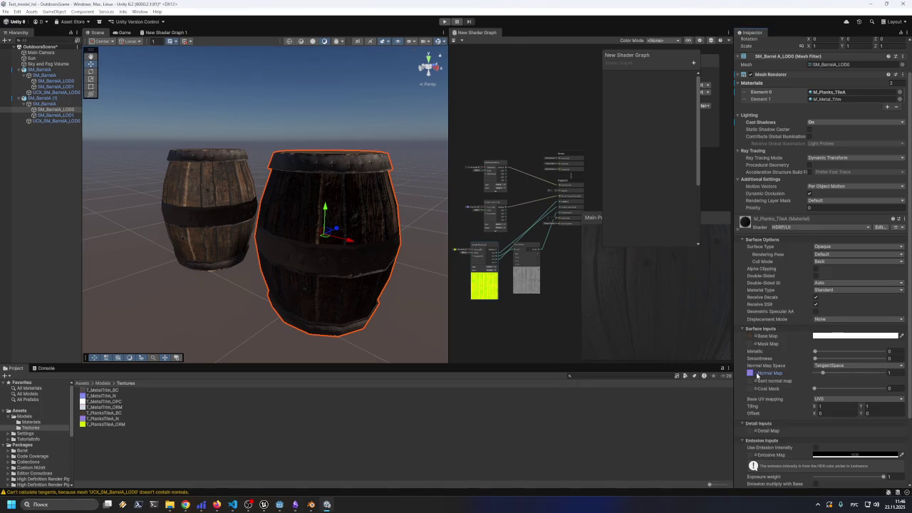
- Clear the Normal Map slot to None
left_click(760, 376)
left_click(754, 376)
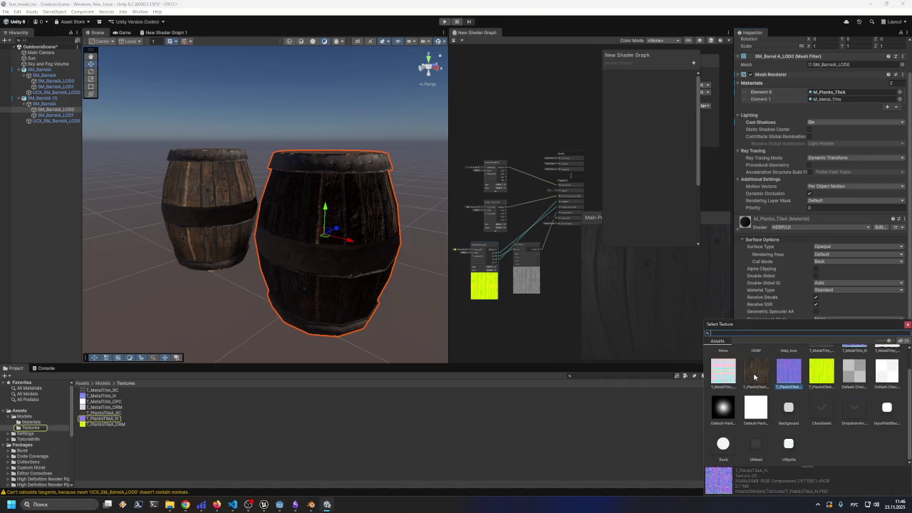
scroll(761, 394, "up", 1)
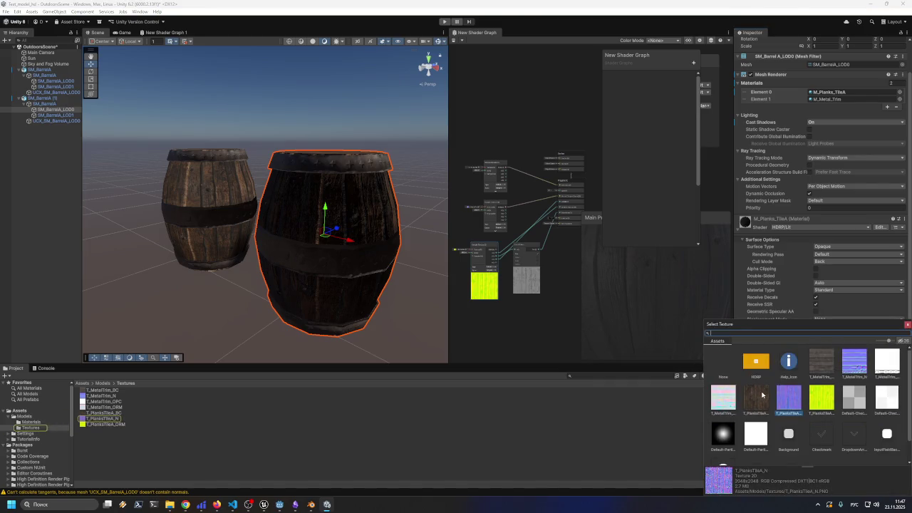
double_click(725, 365)
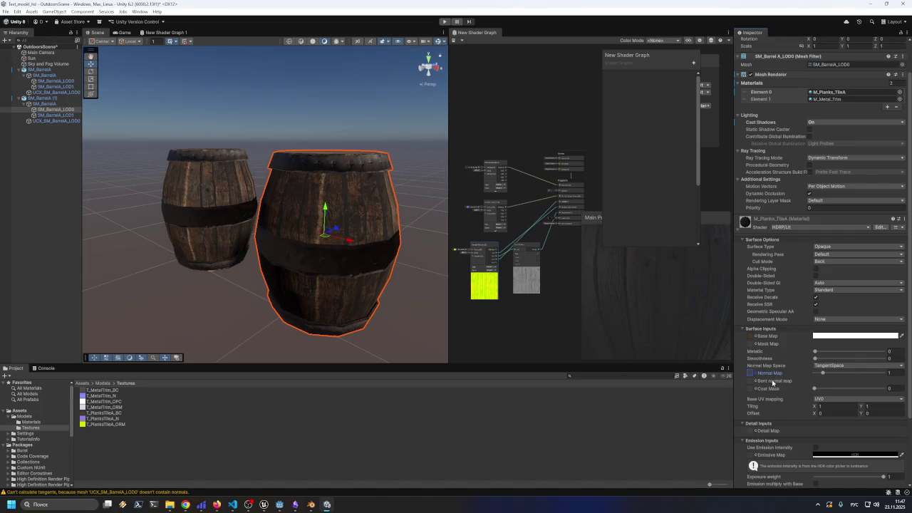
- Preview T_PlanksTileA_N, T_MetalTrim_ORM and T_PlanksTileA_ORM in the Normal Map slot
left_click(755, 376)
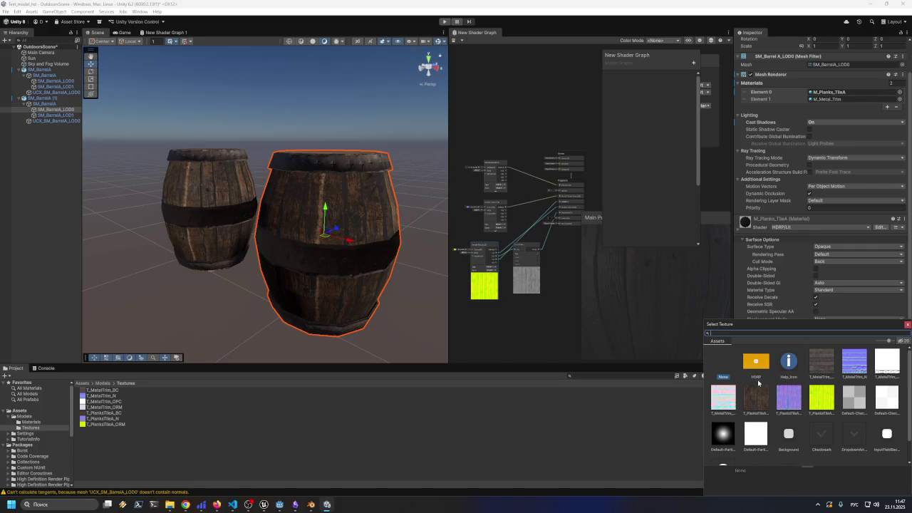
left_click(783, 396)
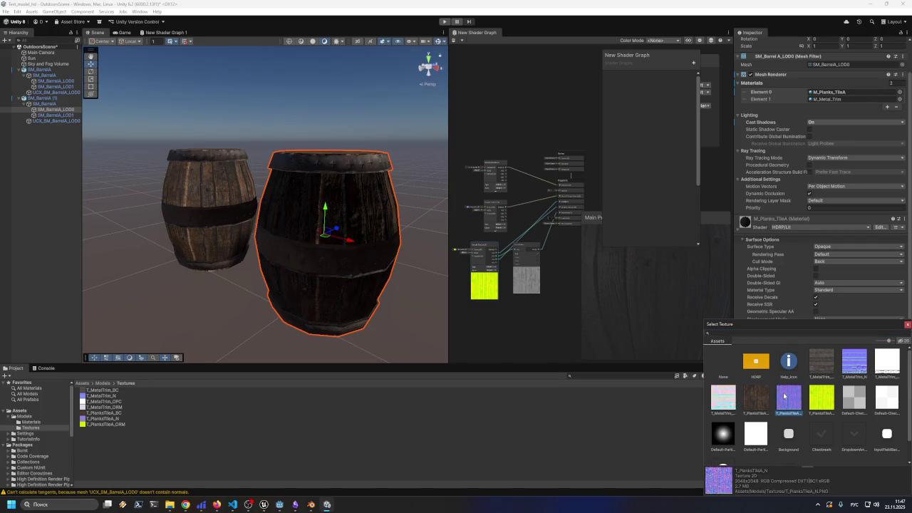
left_click(723, 396)
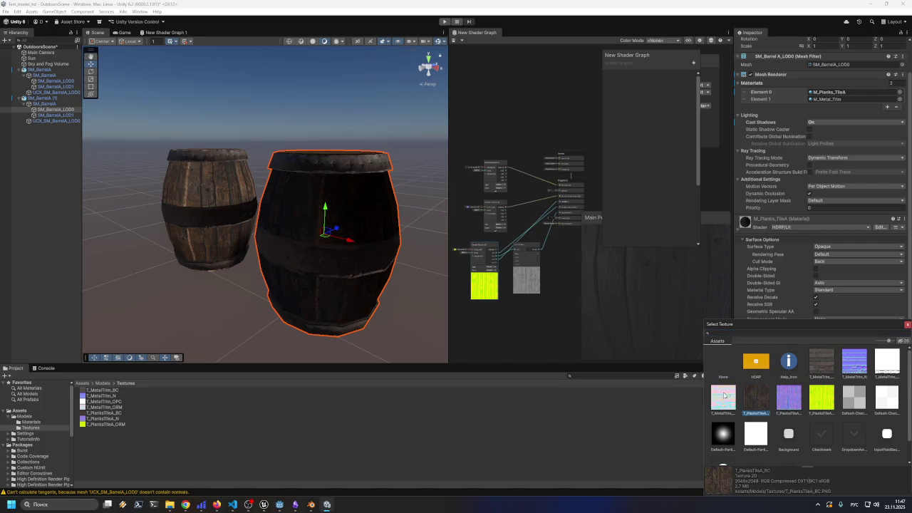
left_click(786, 398)
left_click(821, 397)
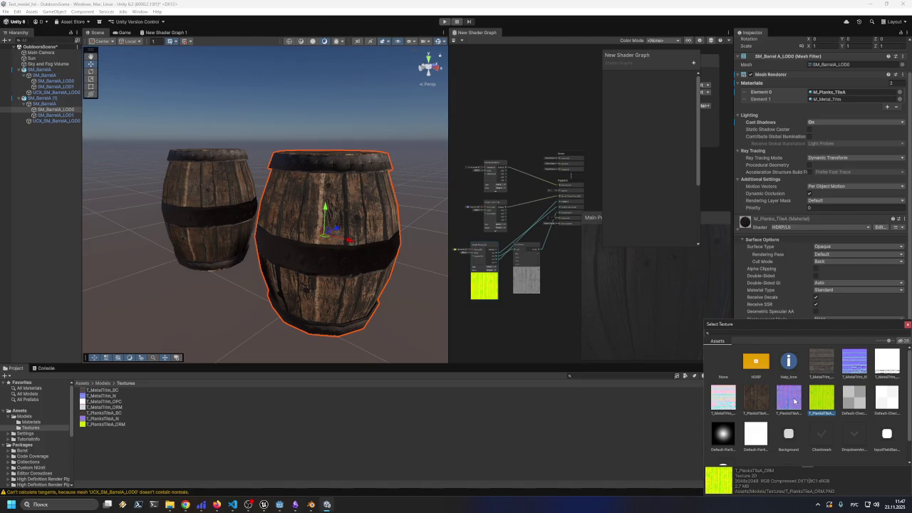
left_click(791, 404)
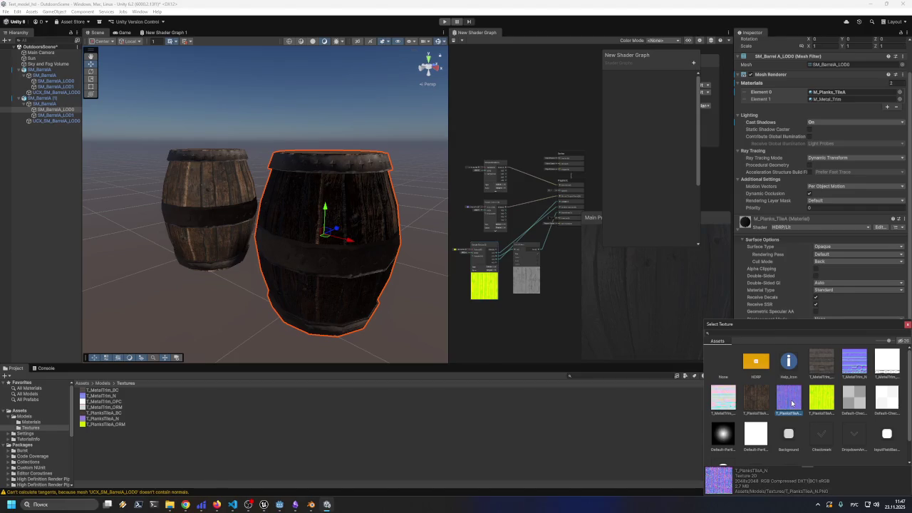
- Compare the checker, T_MetalTrim_N and T_PlanksTileA_ORM textures as the normal map
left_click(859, 404)
left_click(861, 371)
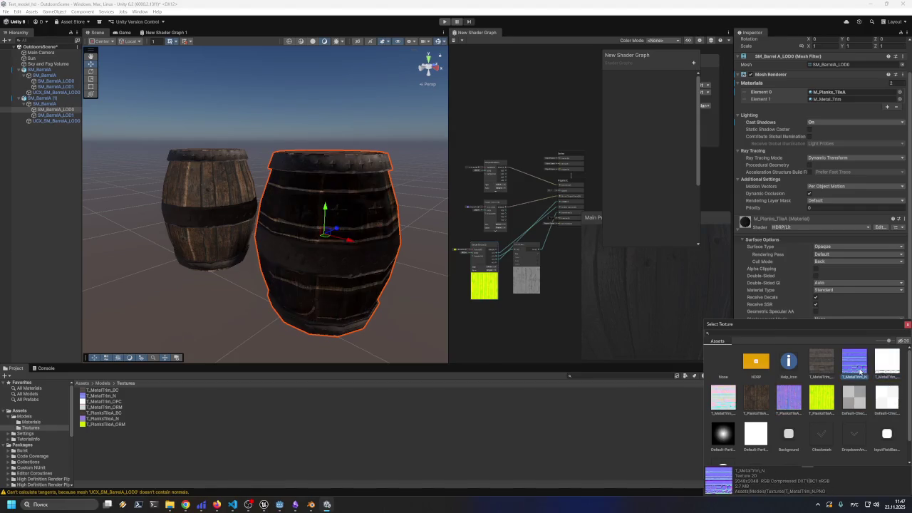
left_click(816, 403)
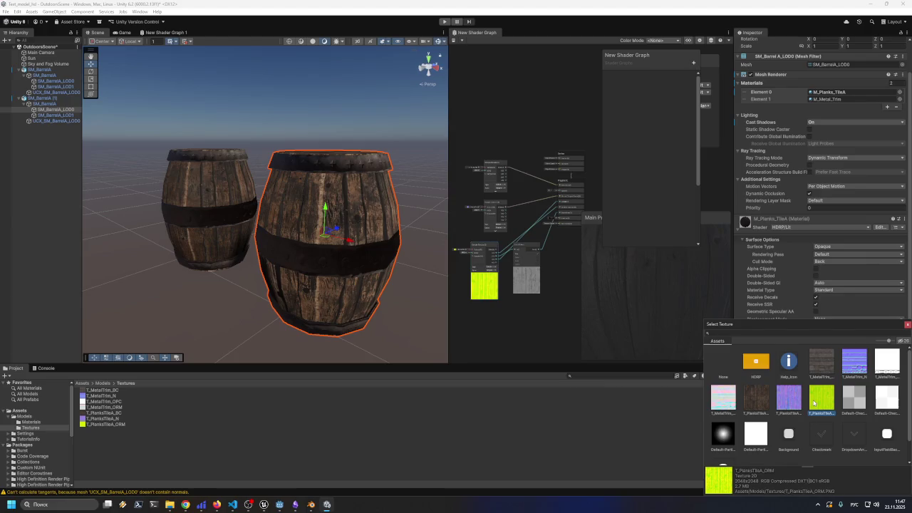
left_click(795, 403)
left_click(816, 403)
mouse_move(384, 299)
left_mouse_down()
mouse_move(413, 337)
mouse_move(405, 346)
mouse_move(467, 318)
left_mouse_up()
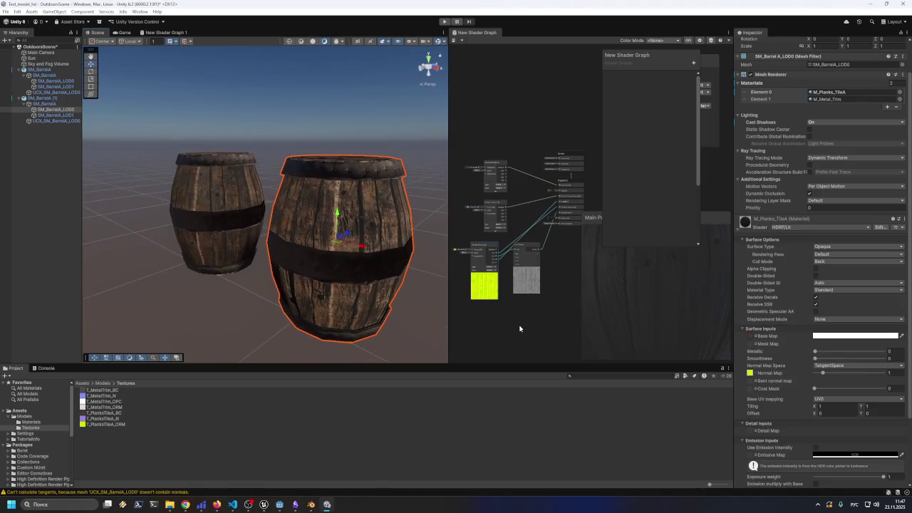
- Settle on T_PlanksTileA_N as the normal map, then pan and select the left barrel
left_click(750, 372)
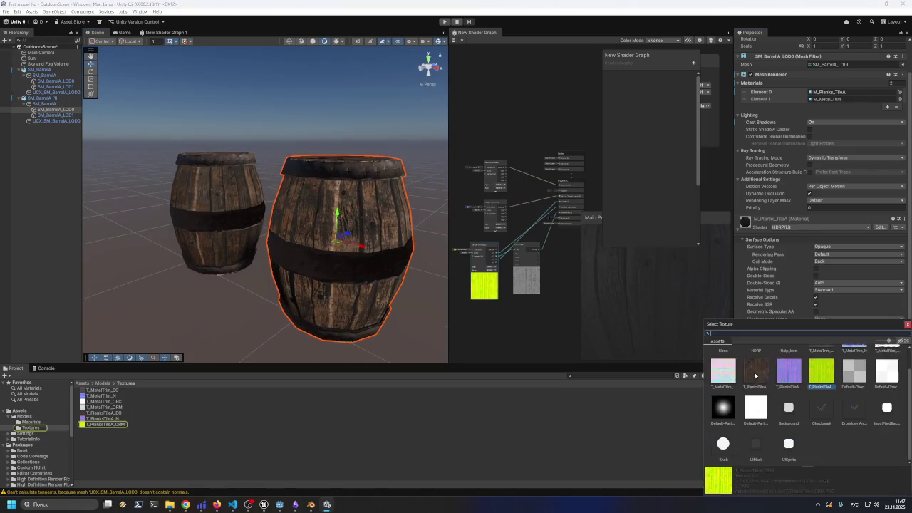
left_click(787, 374)
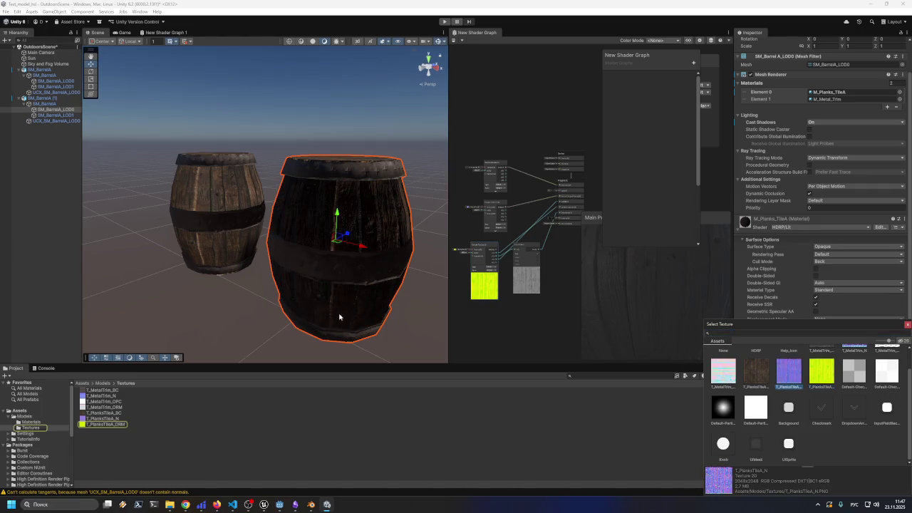
left_click(421, 326)
mouse_move(266, 309)
left_mouse_down()
mouse_move(296, 308)
mouse_move(282, 307)
left_mouse_up()
left_click(244, 223)
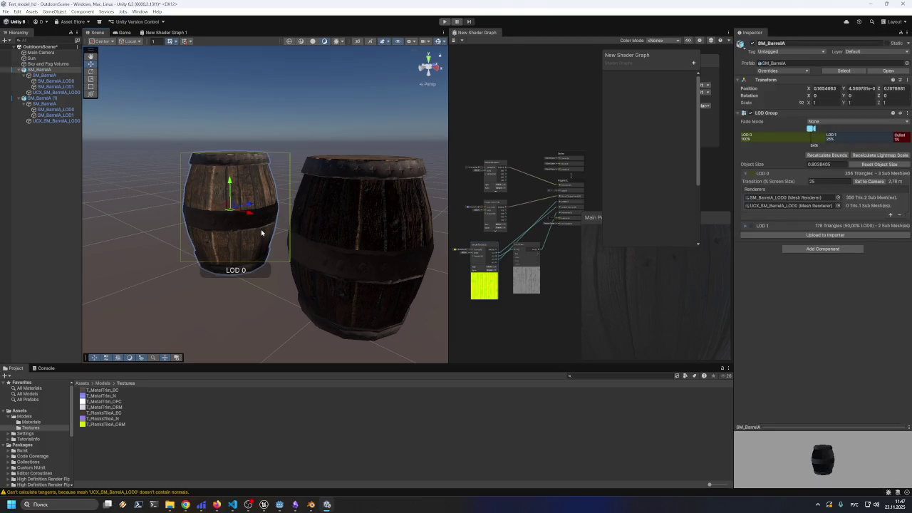
- Select the New Shader Graph asset in the Assets > Models folder
left_click(103, 383)
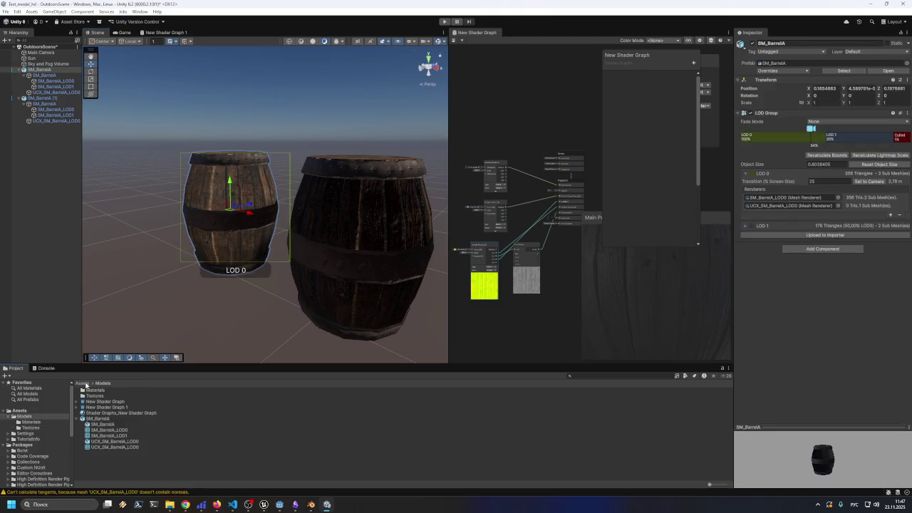
left_click(107, 401)
scroll(556, 230, "up", 2)
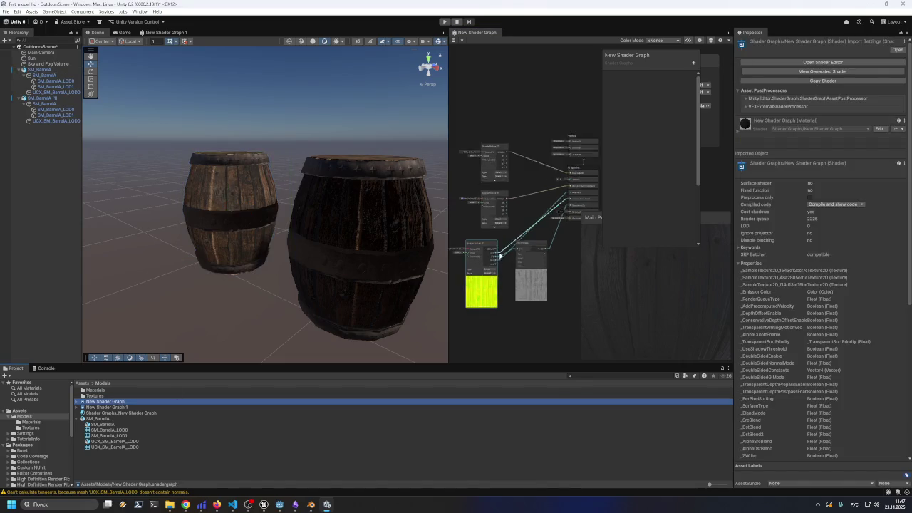
- Widen the shader graph editor and expand the second Sample Texture 2D node's preview near the Fragment node
mouse_move(450, 193)
left_mouse_down()
mouse_move(332, 193)
mouse_move(365, 196)
left_mouse_up()
scroll(455, 255, "up", 3)
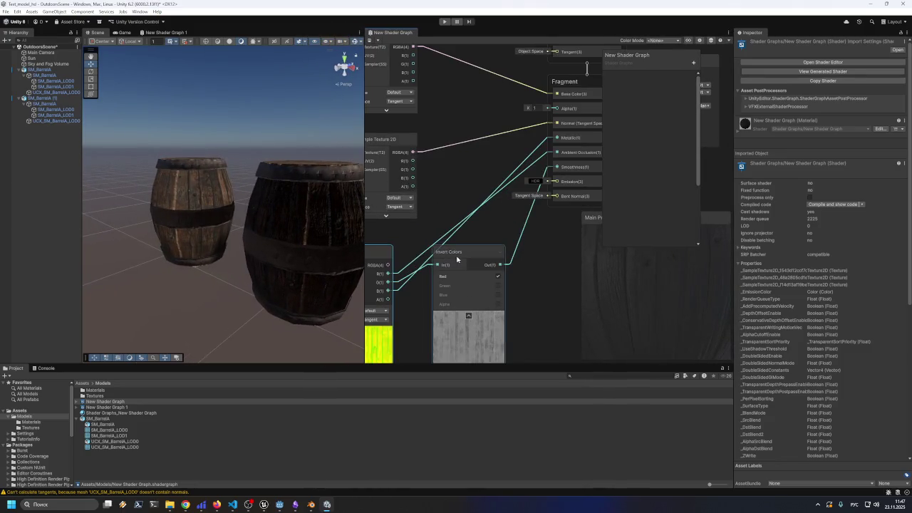
scroll(458, 206, "up", 1)
mouse_move(513, 250)
left_mouse_down()
mouse_move(508, 290)
mouse_move(531, 303)
mouse_move(501, 273)
mouse_move(464, 269)
mouse_move(491, 239)
left_mouse_up()
left_click(435, 290)
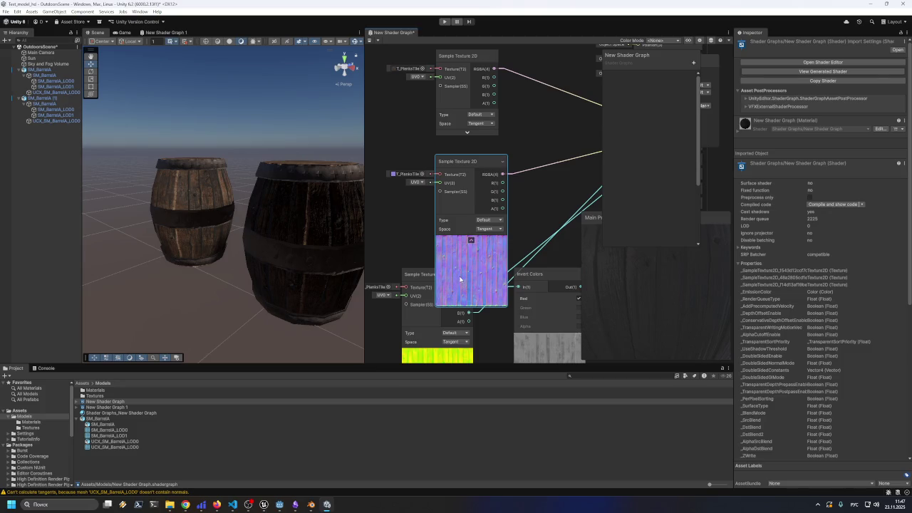
right_click(525, 271)
mouse_move(536, 198)
left_mouse_down()
mouse_move(466, 262)
mouse_move(433, 282)
mouse_move(402, 279)
left_mouse_up()
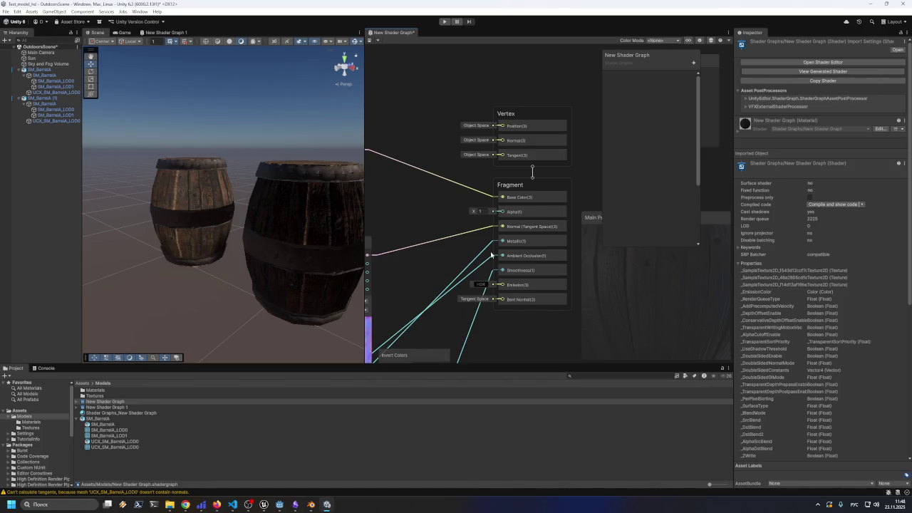
- Disconnect the Normal (Tangent Space) link, undo it, and inspect a barrel up close
left_click(489, 230)
right_click(489, 231)
left_click(491, 236)
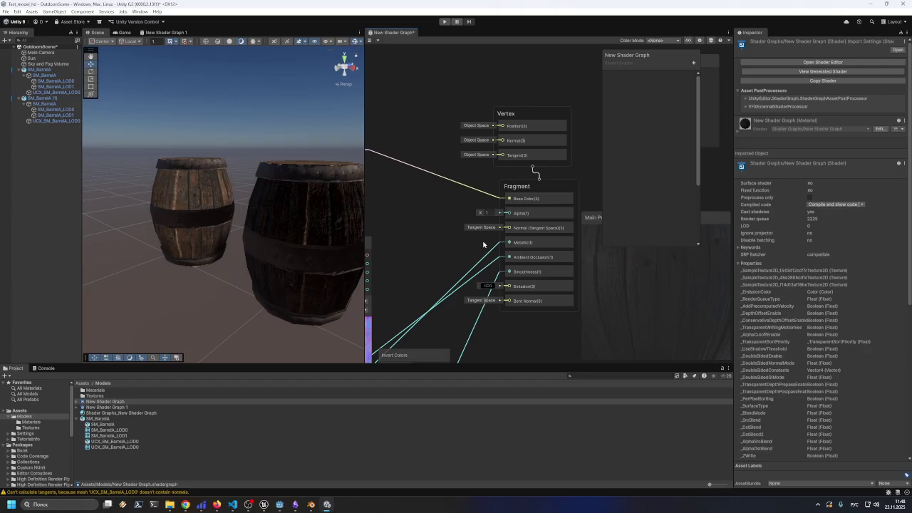
key("ctrl+z")
mouse_move(152, 218)
left_mouse_down()
mouse_move(203, 280)
mouse_move(306, 302)
left_mouse_up()
left_click(218, 259)
scroll(311, 271, "up", 4)
left_click_drag(331, 271, 226, 279)
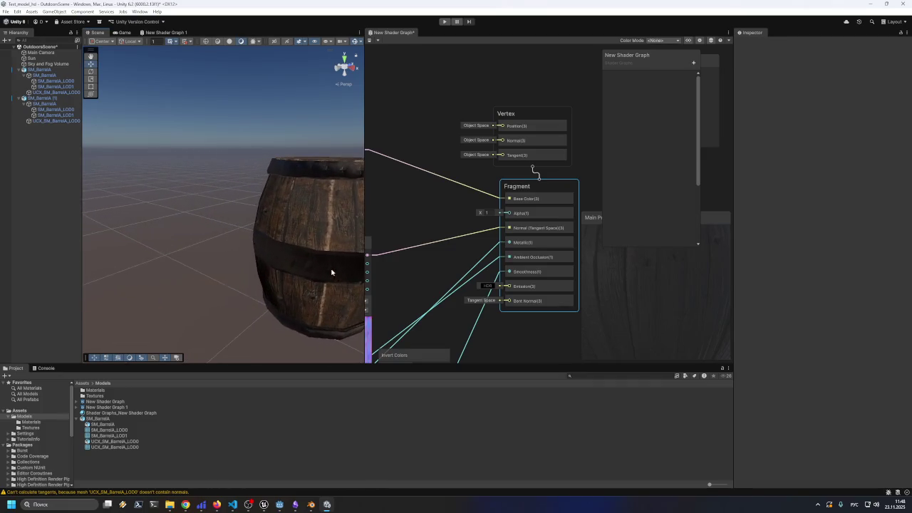
scroll(461, 231, "up", 3)
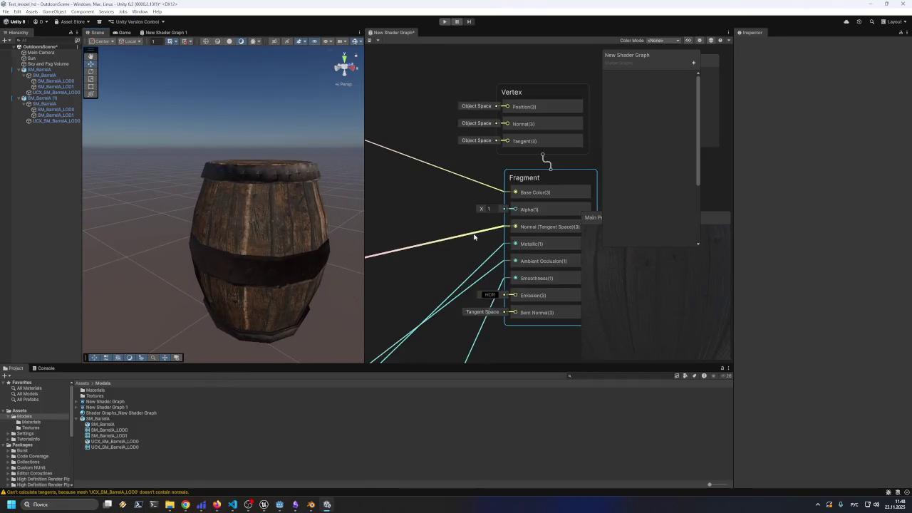
- Delete the link into Normal and set the Sample Texture 2D node's Type to Normal
left_click(462, 235)
key("Delete")
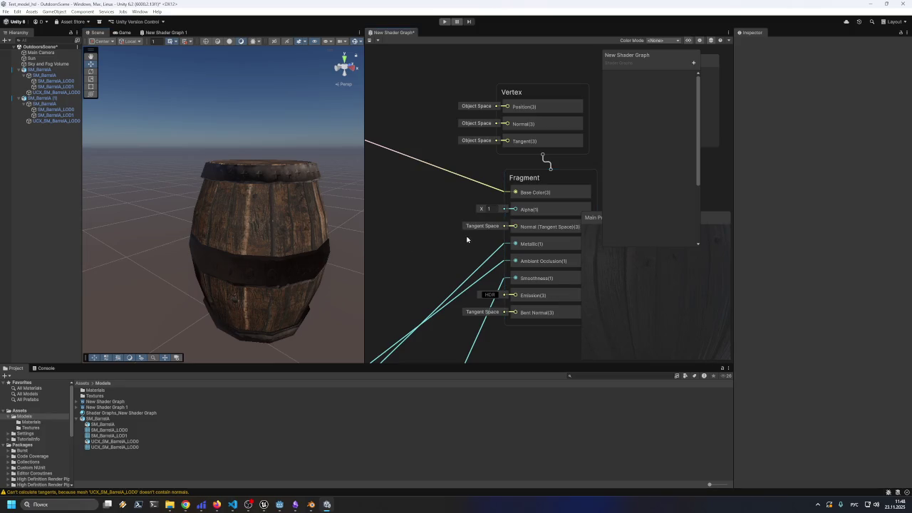
scroll(305, 255, "up", 3)
key("a")
left_click(422, 268)
left_click(425, 283)
mouse_move(466, 249)
left_mouse_down()
mouse_move(441, 252)
mouse_move(540, 209)
left_mouse_up()
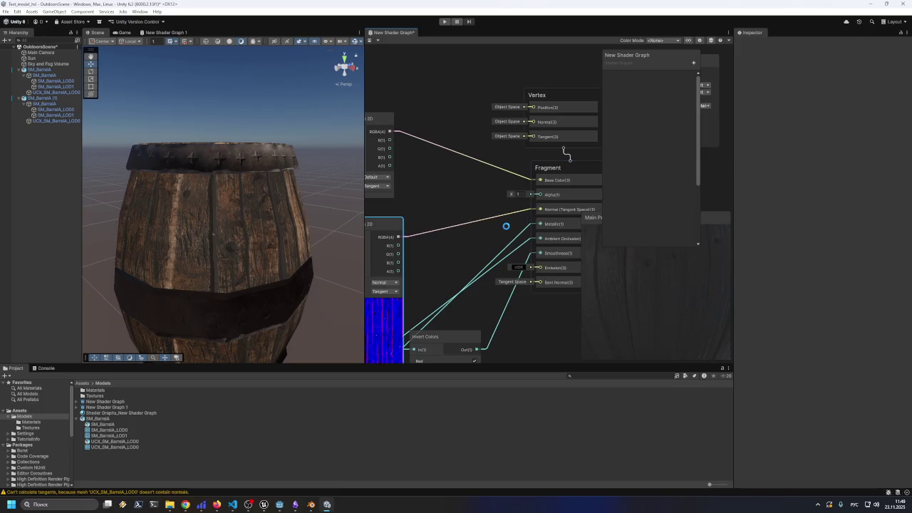
- Connect the normal-map sample's output to Bent Normal, keeping the Normal link
left_click_drag(539, 209, 520, 212)
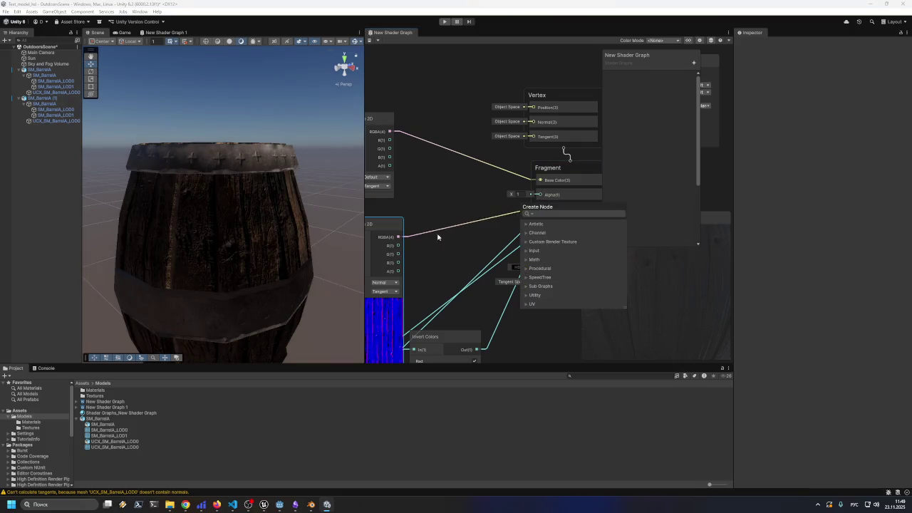
left_click(400, 237)
left_click_drag(399, 237, 542, 283)
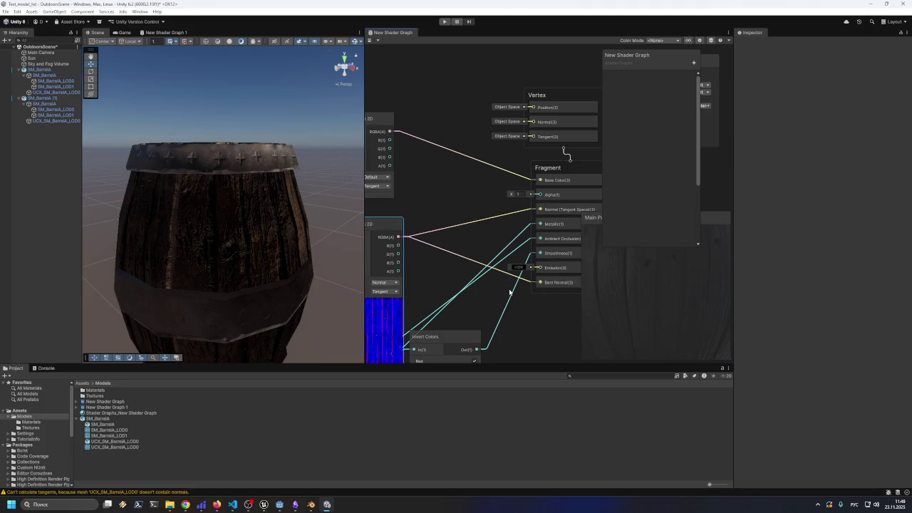
scroll(321, 282, "down", 5)
mouse_move(321, 282)
left_mouse_down()
mouse_move(285, 276)
mouse_move(317, 273)
mouse_move(259, 271)
mouse_move(271, 280)
left_mouse_up()
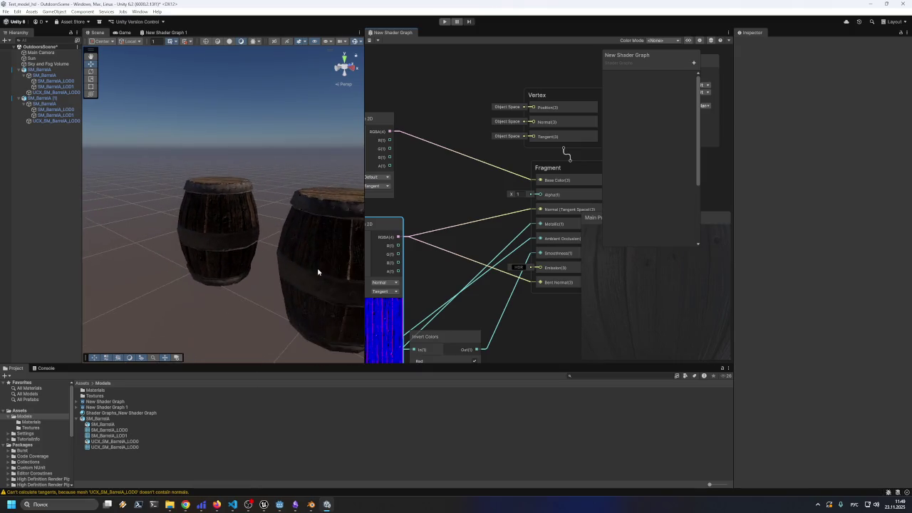
key("a")
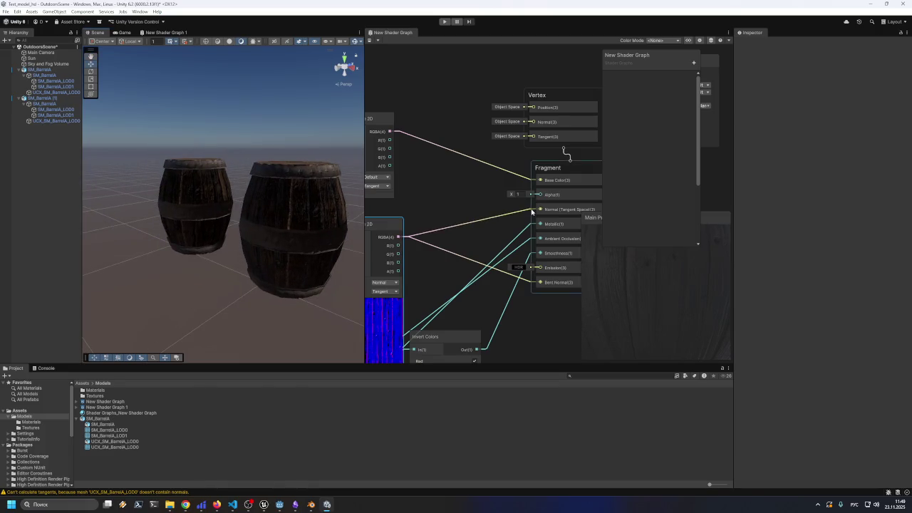
- Delete the RGBA-to-Normal and Bent Normal links from the normal-map sampler
right_click(517, 214)
left_click(519, 217)
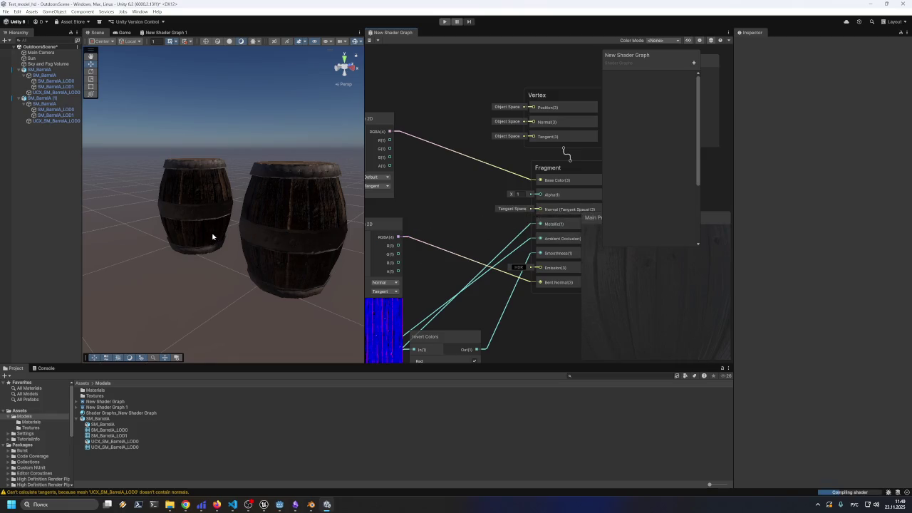
scroll(229, 237, "up", 3)
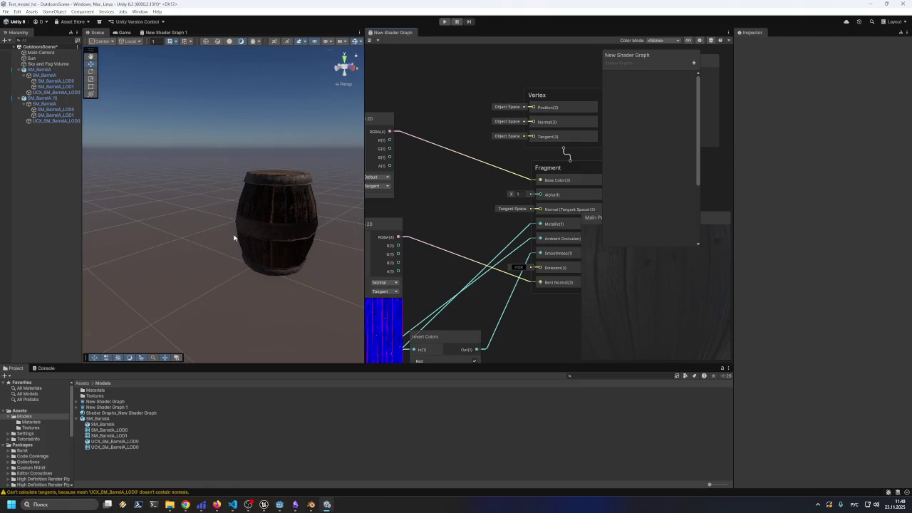
scroll(229, 234, "up", 5)
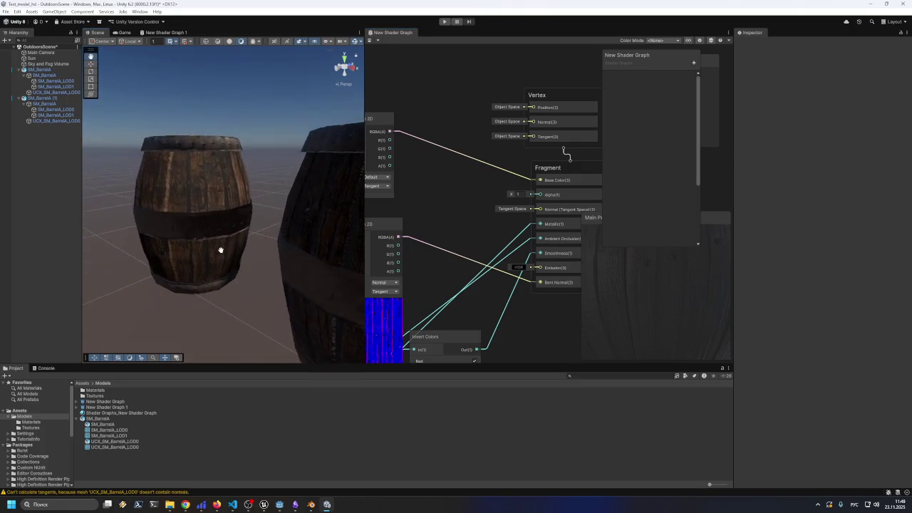
mouse_move(180, 206)
left_mouse_down()
mouse_move(119, 206)
mouse_move(130, 224)
left_mouse_up()
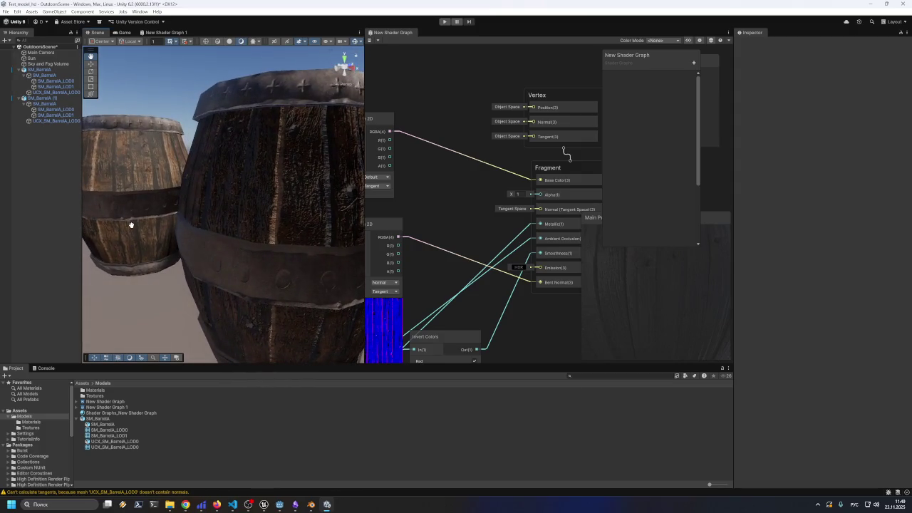
left_click(420, 244)
key("Delete")
- Move the Sample Texture 2D node up beside the Fragment stack, checking the barrels at eye level
left_click_drag(396, 238, 540, 209)
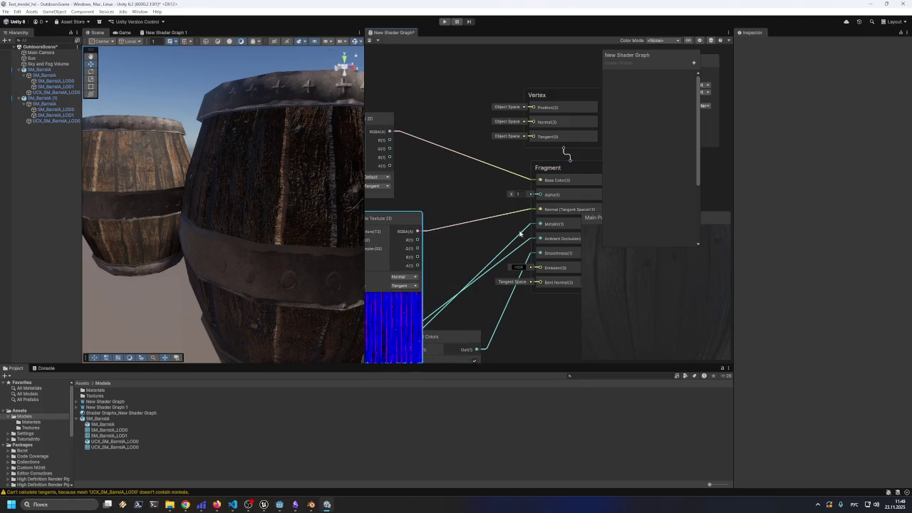
scroll(255, 274, "down", 5)
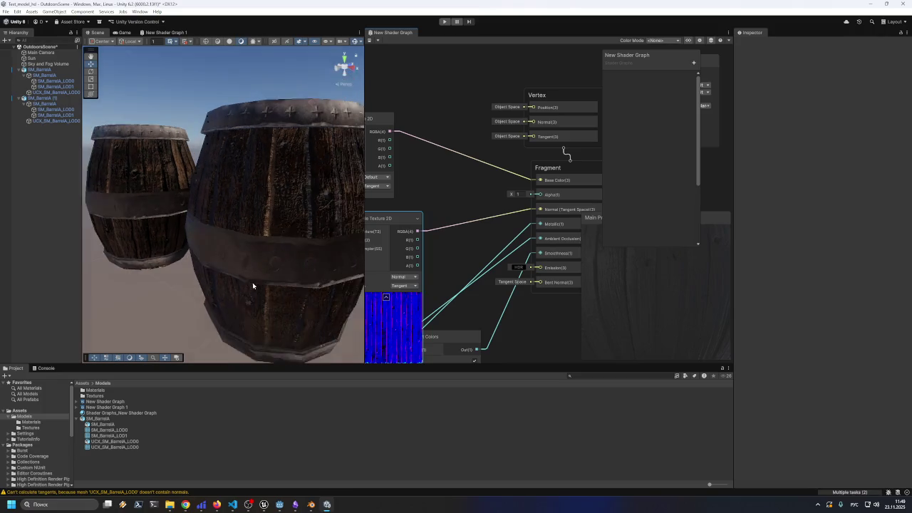
mouse_move(220, 268)
left_mouse_down()
mouse_move(289, 263)
mouse_move(216, 257)
left_mouse_up()
scroll(233, 267, "down", 8)
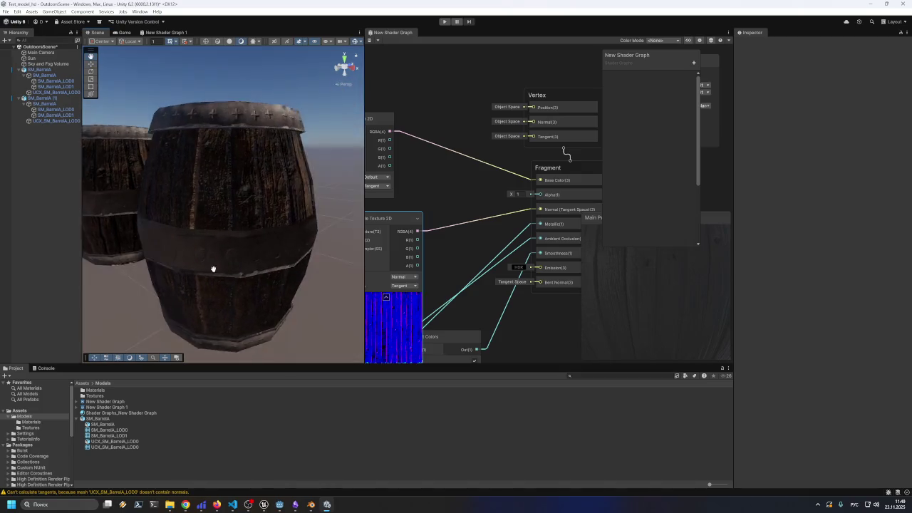
mouse_move(227, 280)
left_mouse_down()
mouse_move(181, 275)
mouse_move(181, 261)
mouse_move(342, 250)
mouse_move(153, 261)
mouse_move(196, 228)
mouse_move(202, 263)
mouse_move(190, 277)
mouse_move(230, 271)
mouse_move(196, 269)
left_mouse_up()
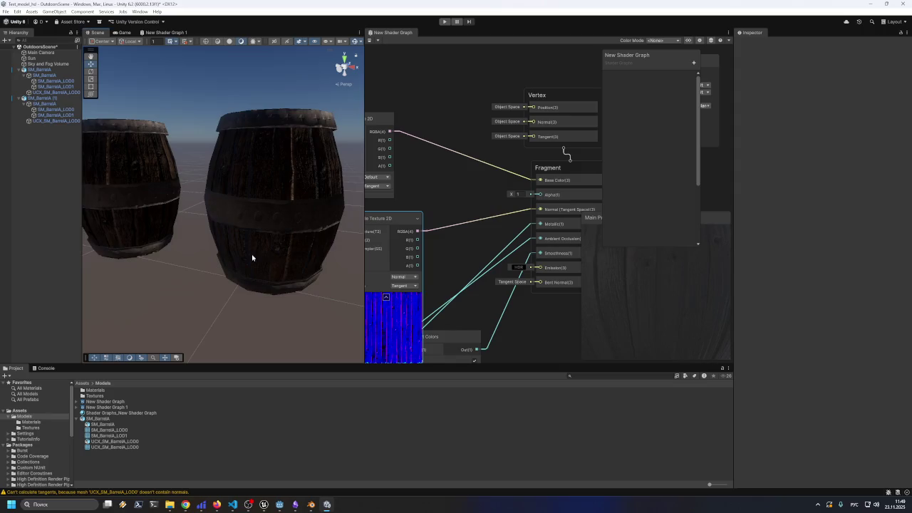
scroll(266, 219, "up", 5)
scroll(274, 222, "down", 2)
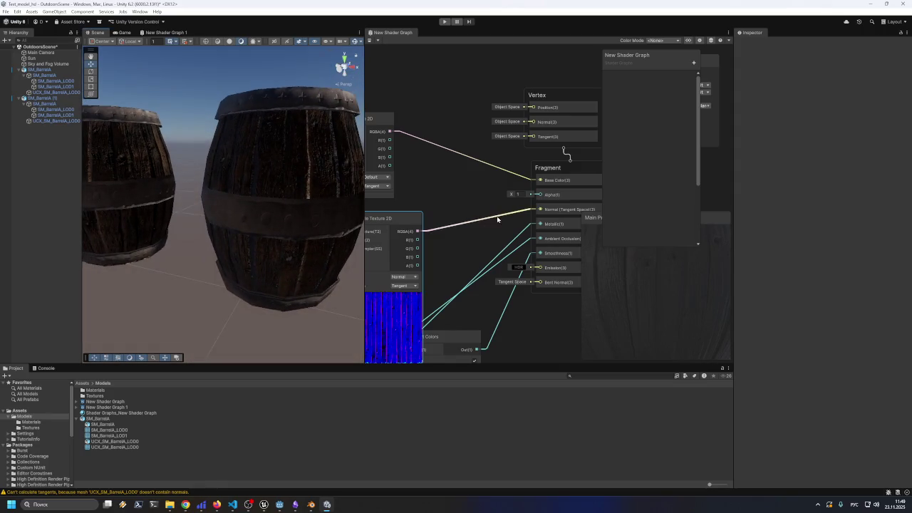
mouse_move(385, 218)
left_mouse_down()
mouse_move(438, 200)
mouse_move(448, 206)
left_mouse_up()
- Try Object space on the normal-map sampler, return it to Tangent, and save the graph
left_click(464, 273)
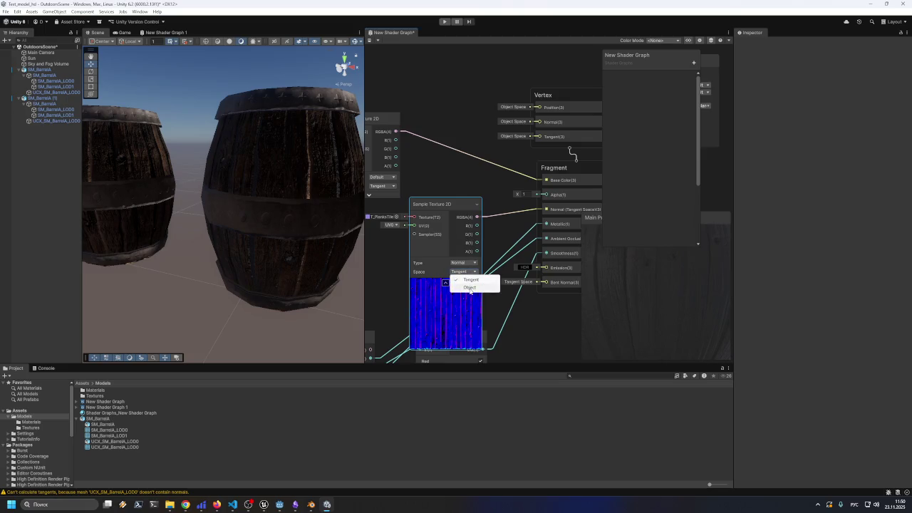
left_click(470, 289)
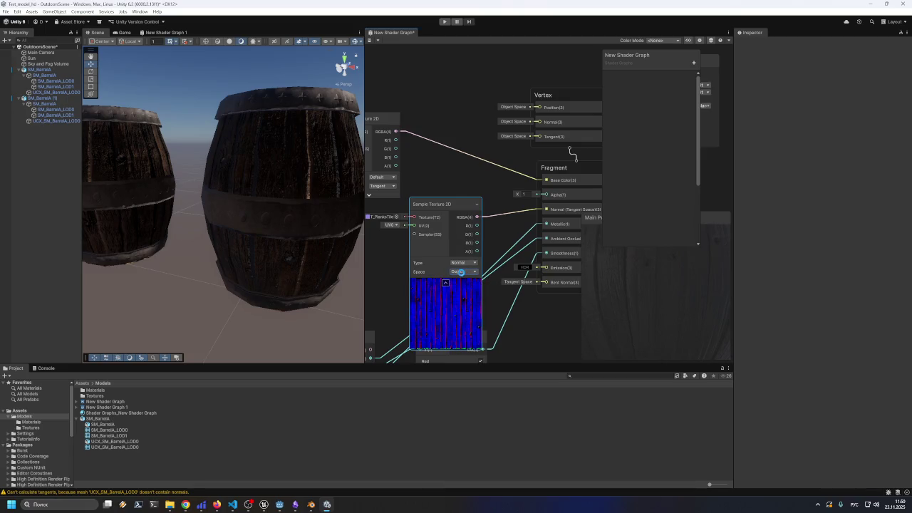
left_click(461, 272)
left_click(462, 282)
key("ctrl+s")
- Select the Sun and lower its Rotation X to about 11.3 for brighter barrels
mouse_move(160, 160)
left_mouse_down()
mouse_move(221, 169)
mouse_move(189, 160)
mouse_move(187, 178)
mouse_move(183, 158)
left_mouse_up()
mouse_move(259, 113)
left_mouse_down()
mouse_move(906, 128)
mouse_move(6, 133)
mouse_move(22, 141)
mouse_move(229, 124)
mouse_move(139, 122)
left_mouse_up()
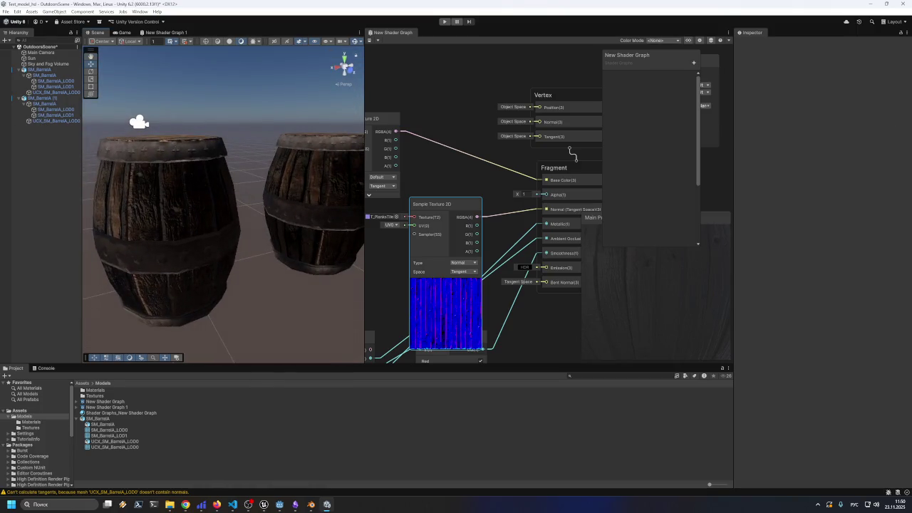
left_click(57, 58)
mouse_move(749, 78)
left_mouse_down()
mouse_move(760, 83)
mouse_move(731, 87)
mouse_move(739, 91)
left_mouse_up()
mouse_move(363, 193)
left_mouse_down()
mouse_move(533, 265)
mouse_move(490, 187)
mouse_move(647, 186)
mouse_move(398, 192)
left_mouse_up()
scroll(375, 192, "down", 3)
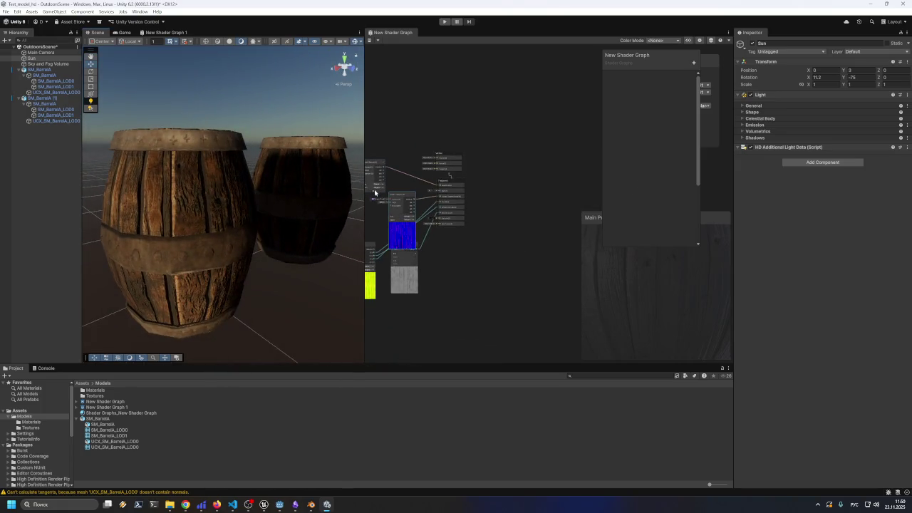
- Try several Sun X rotations, settling at X 148.2, Y 123.2 for dim barrel lighting
scroll(300, 215, "down", 4)
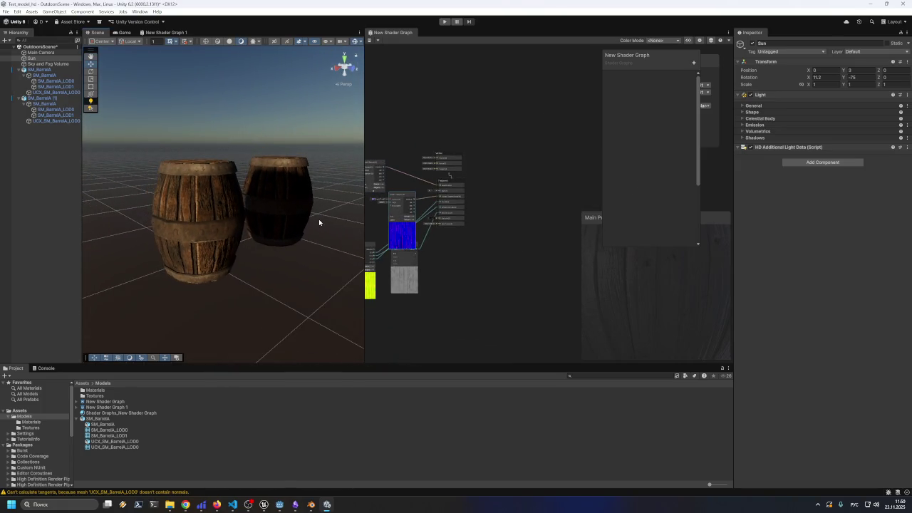
mouse_move(319, 223)
left_mouse_down()
mouse_move(310, 163)
mouse_move(370, 187)
mouse_move(295, 200)
left_mouse_up()
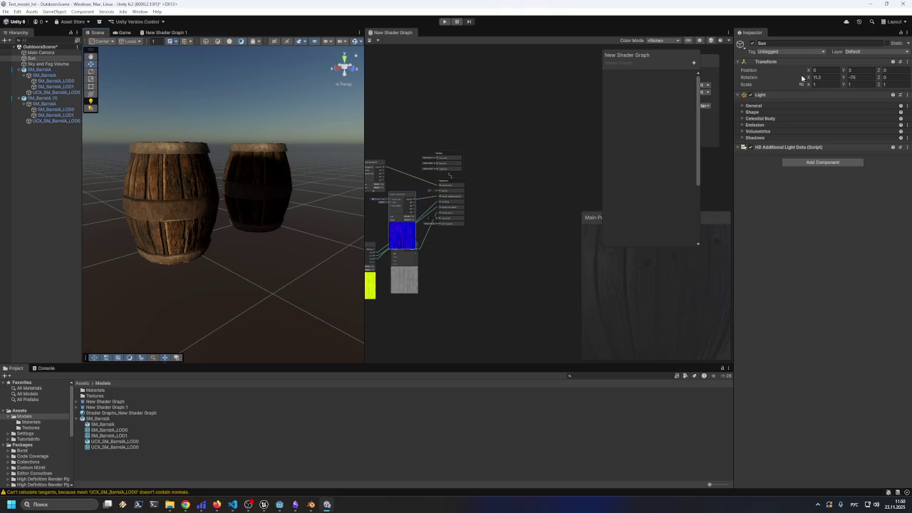
mouse_move(807, 78)
left_mouse_down()
mouse_move(794, 81)
mouse_move(911, 91)
mouse_move(1, 94)
left_mouse_up()
mouse_move(208, 232)
left_mouse_down()
mouse_move(269, 240)
mouse_move(423, 226)
mouse_move(413, 226)
left_mouse_up()
mouse_move(810, 78)
left_mouse_down()
mouse_move(851, 85)
mouse_move(4, 85)
mouse_move(884, 90)
mouse_move(837, 96)
mouse_move(876, 79)
mouse_move(43, 80)
mouse_move(192, 83)
mouse_move(135, 82)
mouse_move(49, 99)
mouse_move(200, 111)
mouse_move(201, 94)
mouse_move(201, 109)
mouse_move(334, 117)
left_mouse_up()
left_click(201, 108)
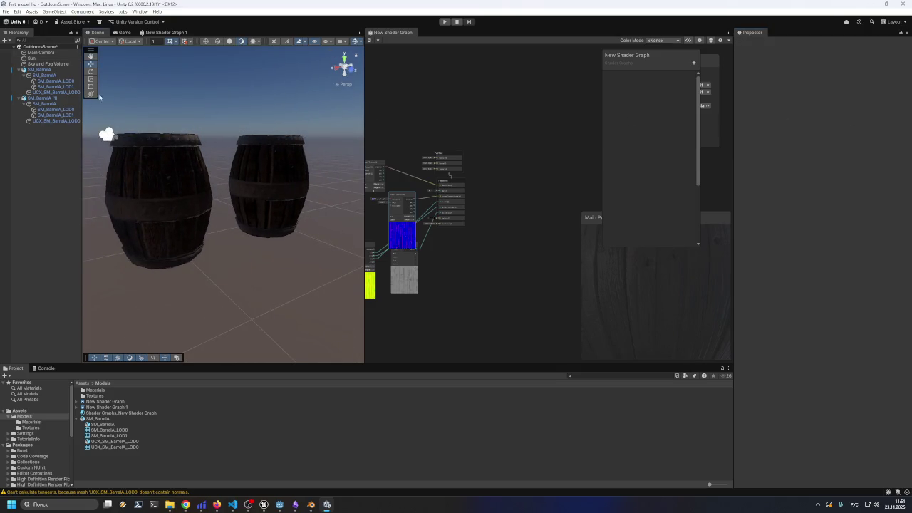
left_click(106, 134)
mouse_move(807, 76)
left_mouse_down()
mouse_move(709, 84)
mouse_move(860, 89)
mouse_move(11, 90)
left_mouse_up()
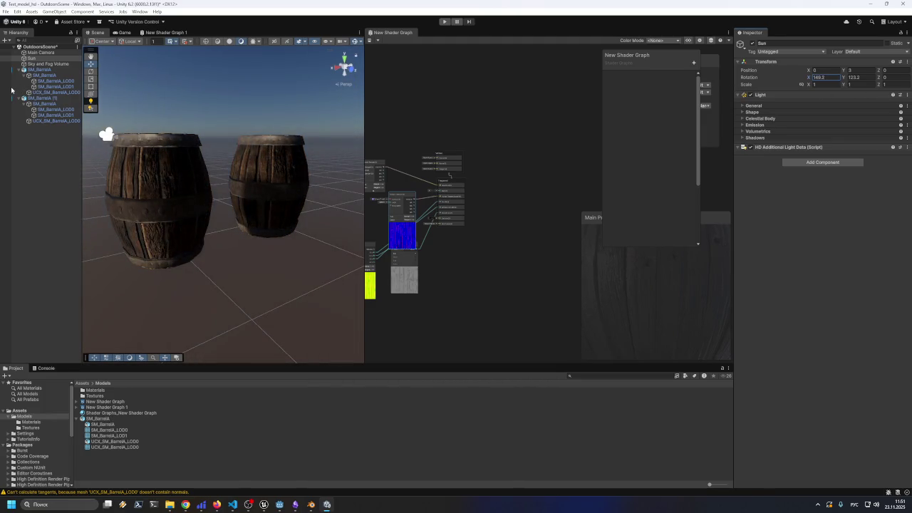
mouse_move(193, 273)
left_mouse_down()
mouse_move(224, 264)
mouse_move(454, 264)
mouse_move(322, 256)
mouse_move(194, 273)
mouse_move(234, 265)
mouse_move(159, 287)
mouse_move(263, 273)
mouse_move(277, 287)
mouse_move(249, 242)
mouse_move(303, 253)
mouse_move(275, 259)
left_mouse_up()
scroll(271, 257, "up", 5)
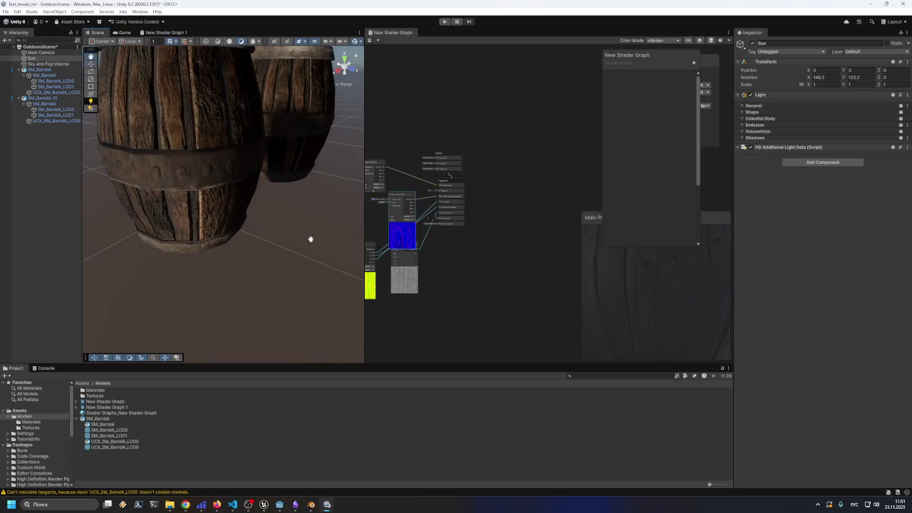
scroll(313, 252, "down", 5)
scroll(310, 256, "up", 2)
mouse_move(311, 256)
left_mouse_down()
mouse_move(321, 287)
mouse_move(277, 283)
mouse_move(320, 277)
mouse_move(328, 258)
left_mouse_up()
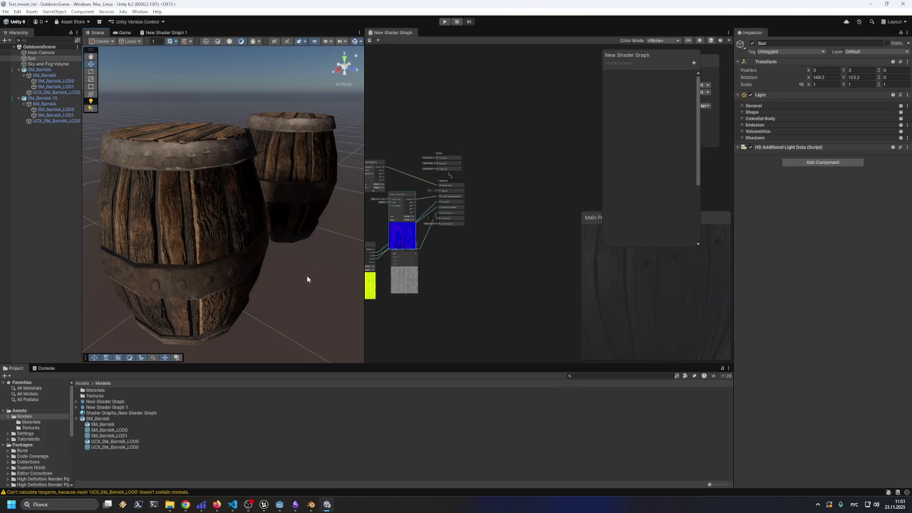
left_click_drag(299, 276, 318, 262)
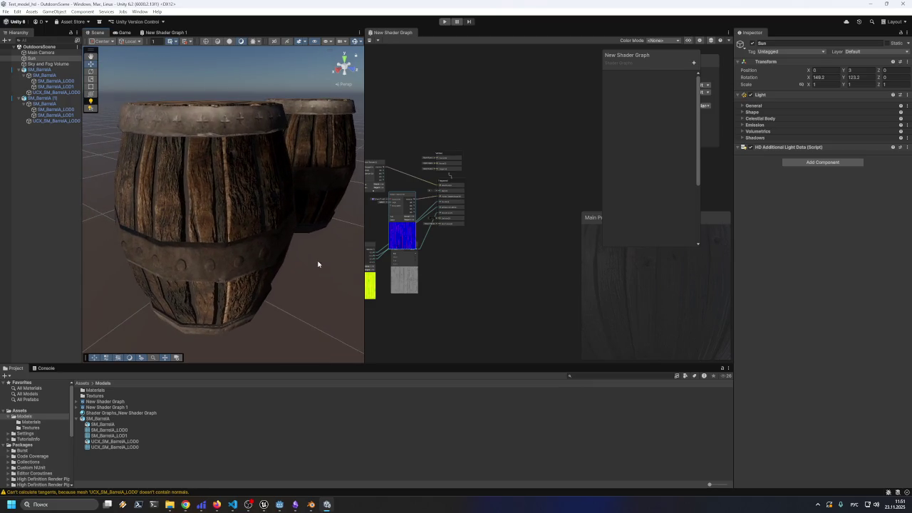
scroll(266, 260, "up", 10)
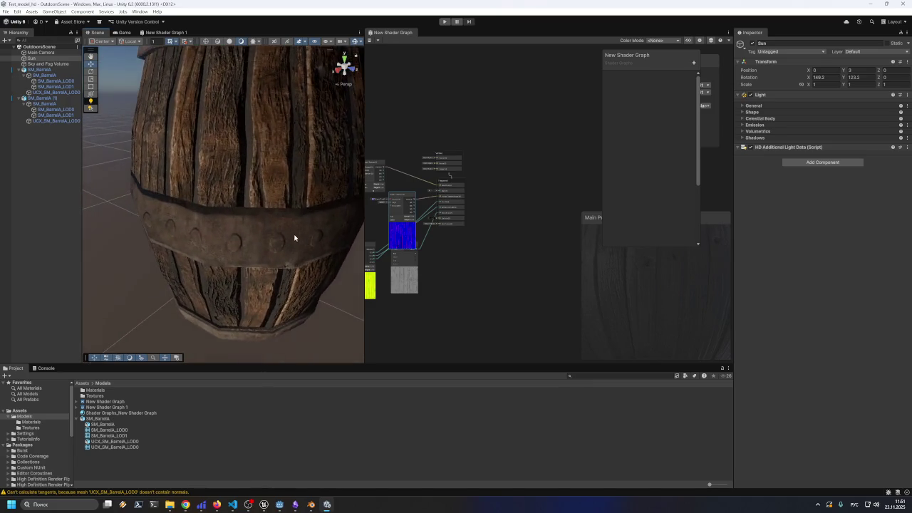
mouse_move(291, 238)
left_mouse_down()
mouse_move(266, 245)
mouse_move(254, 273)
mouse_move(266, 330)
mouse_move(275, 256)
left_mouse_up()
scroll(275, 257, "down", 10)
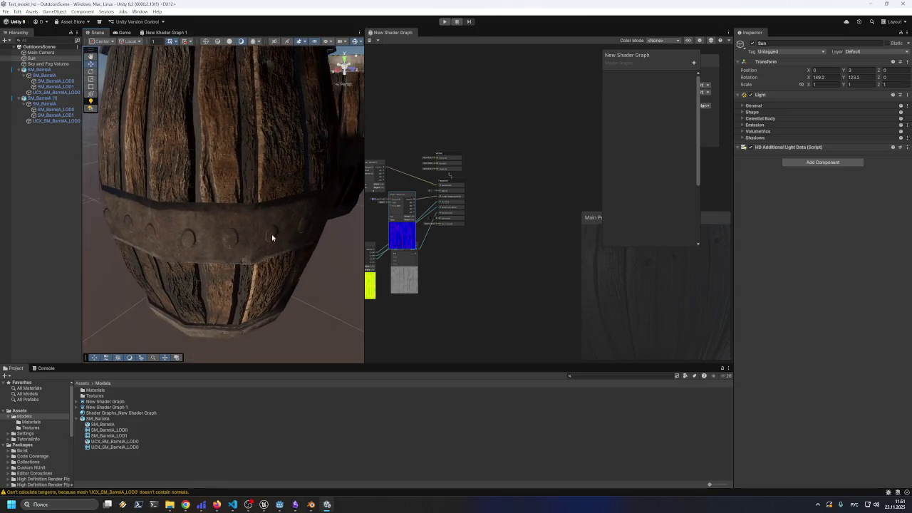
mouse_move(308, 207)
left_mouse_down()
mouse_move(309, 260)
mouse_move(236, 290)
mouse_move(242, 275)
mouse_move(291, 246)
mouse_move(307, 250)
mouse_move(303, 270)
left_mouse_up()
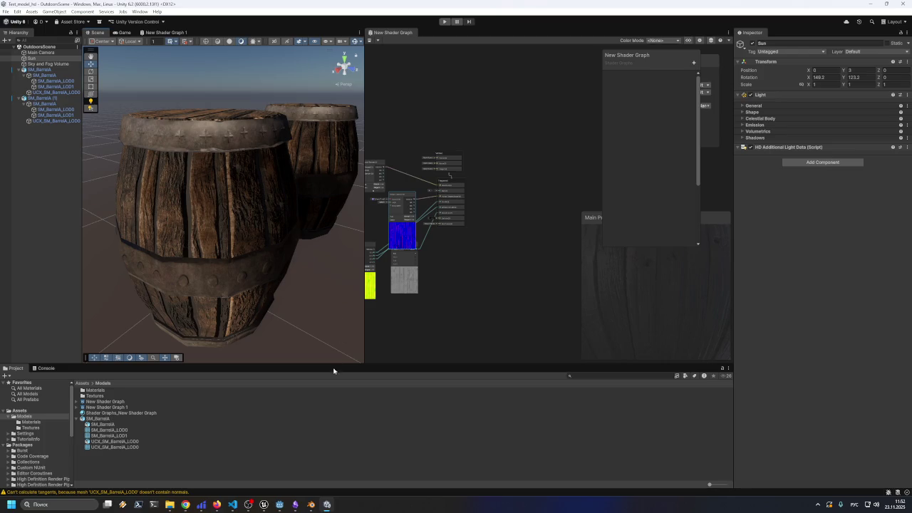
left_click(326, 504)
left_click(326, 504)
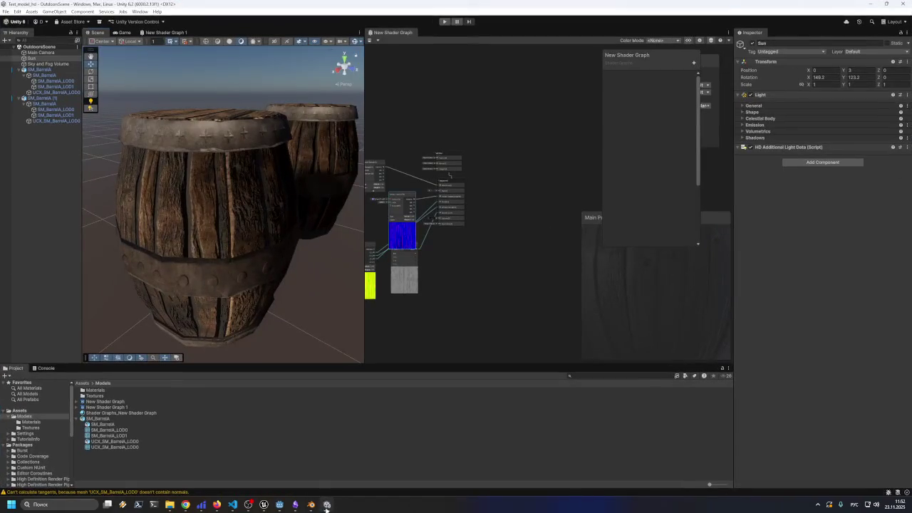
- Shrink the Unity window aside, move Unreal right, and bring Godot to the front
mouse_move(537, 8)
left_mouse_down()
mouse_move(429, 72)
mouse_move(452, 133)
mouse_move(713, 339)
mouse_move(475, 129)
mouse_move(424, 68)
left_mouse_up()
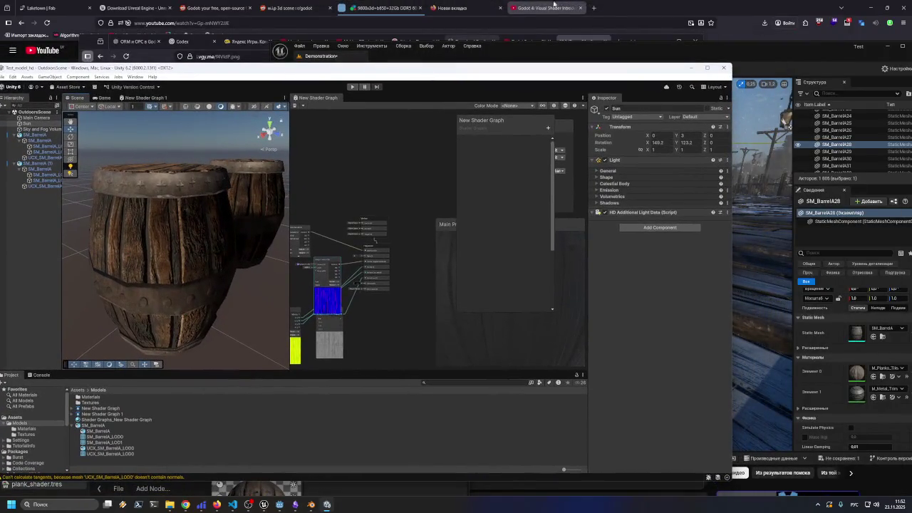
mouse_move(724, 52)
left_mouse_down()
mouse_move(801, 47)
mouse_move(803, 37)
left_mouse_up()
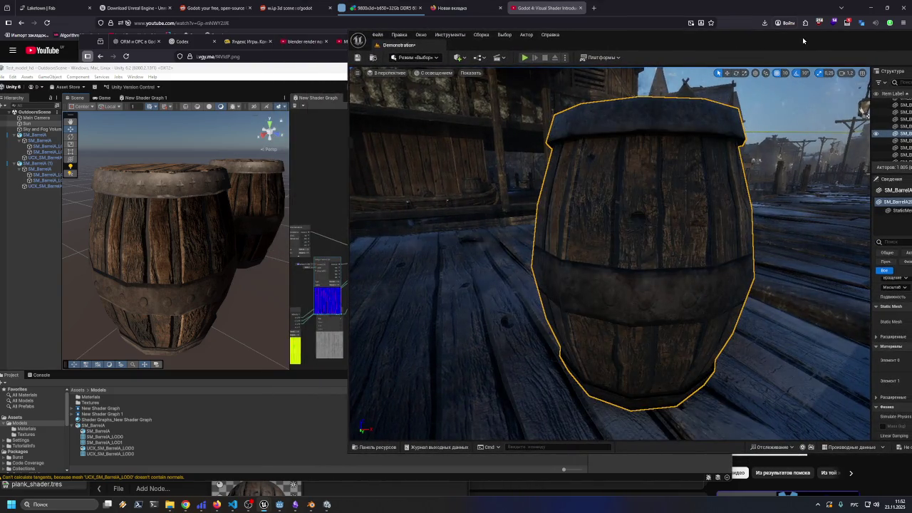
left_click(279, 505)
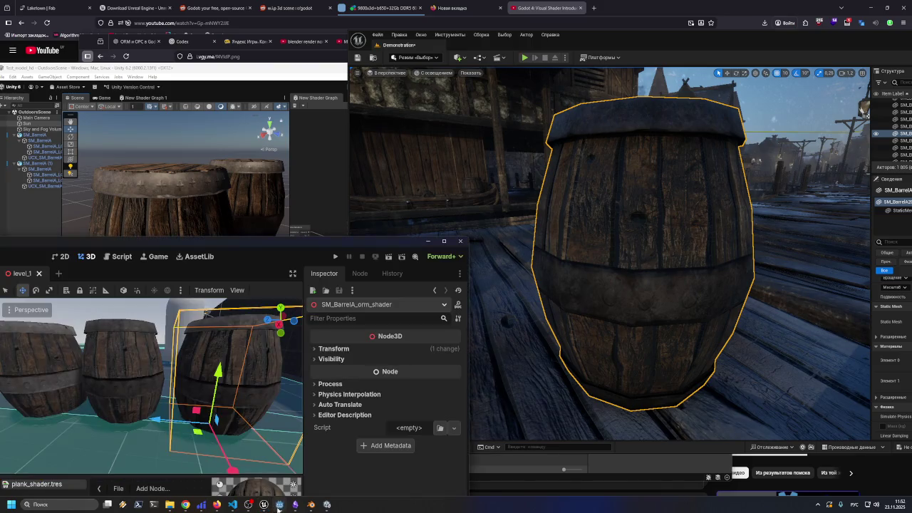
- Orbit and zoom Godot's view closer to the barrels, then enlarge the Unity window
left_click_drag(143, 421, 42, 424)
left_click(63, 407)
left_click(26, 343)
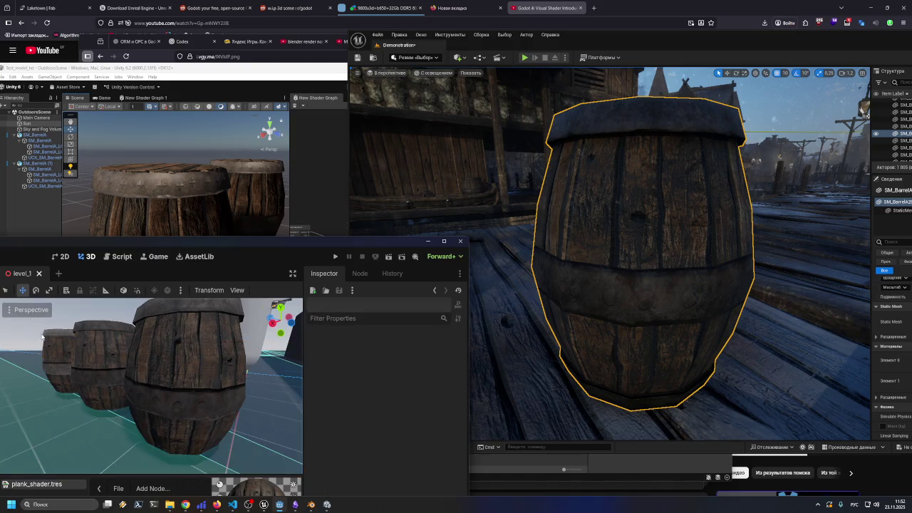
left_click_drag(103, 347, 85, 365)
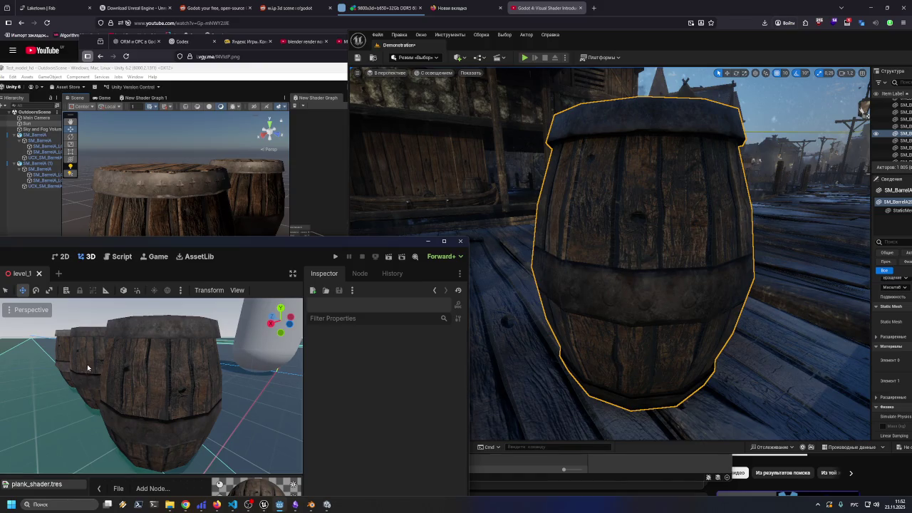
mouse_move(197, 69)
left_mouse_down()
mouse_move(365, 33)
mouse_move(442, 128)
mouse_move(452, 318)
mouse_move(259, 61)
mouse_move(203, 34)
mouse_move(203, 6)
mouse_move(224, 16)
left_mouse_up()
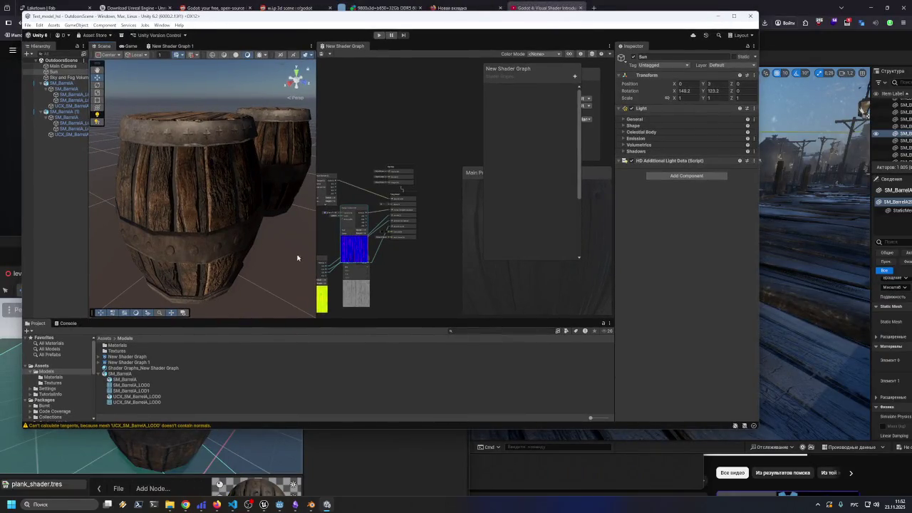
left_click(376, 440)
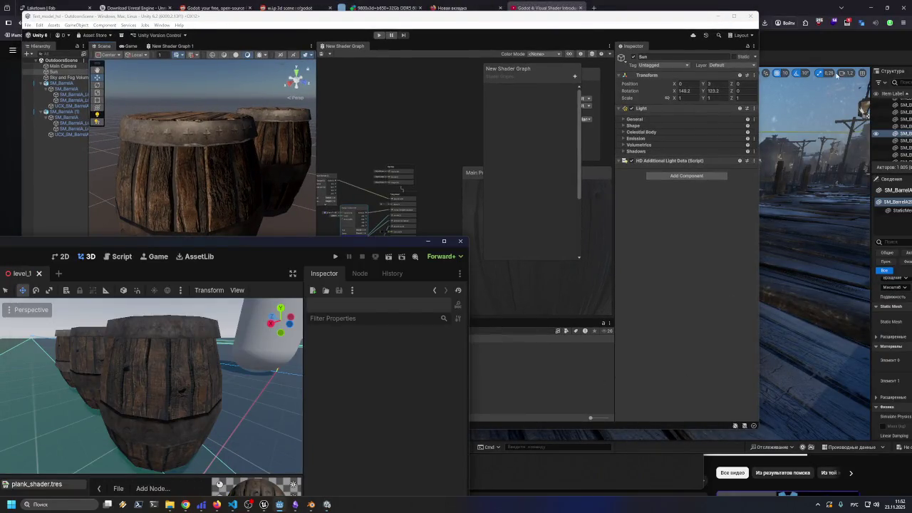
- Bring Unreal forward and reposition the Godot and Unreal windows so Unreal's side panels show
left_click(810, 62)
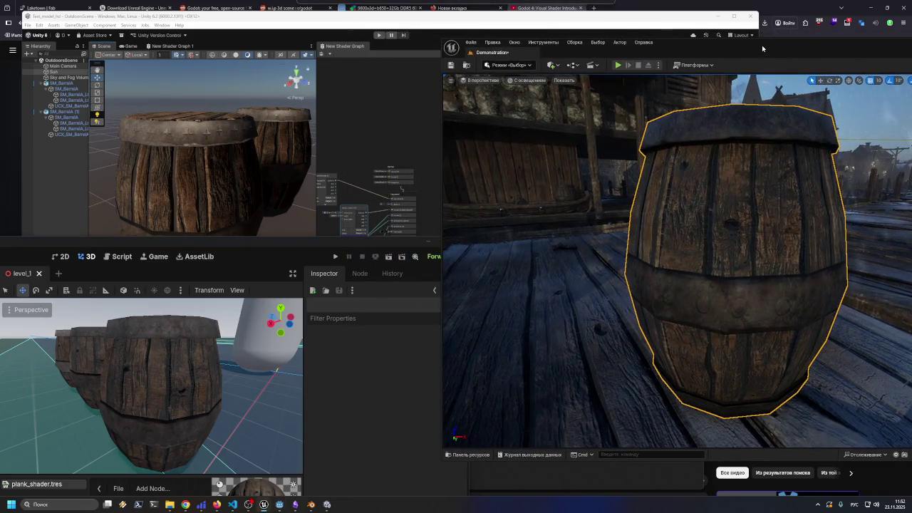
mouse_move(310, 244)
left_mouse_down()
mouse_move(278, 300)
mouse_move(327, 303)
mouse_move(317, 290)
mouse_move(268, 293)
mouse_move(266, 305)
mouse_move(261, 279)
left_mouse_up()
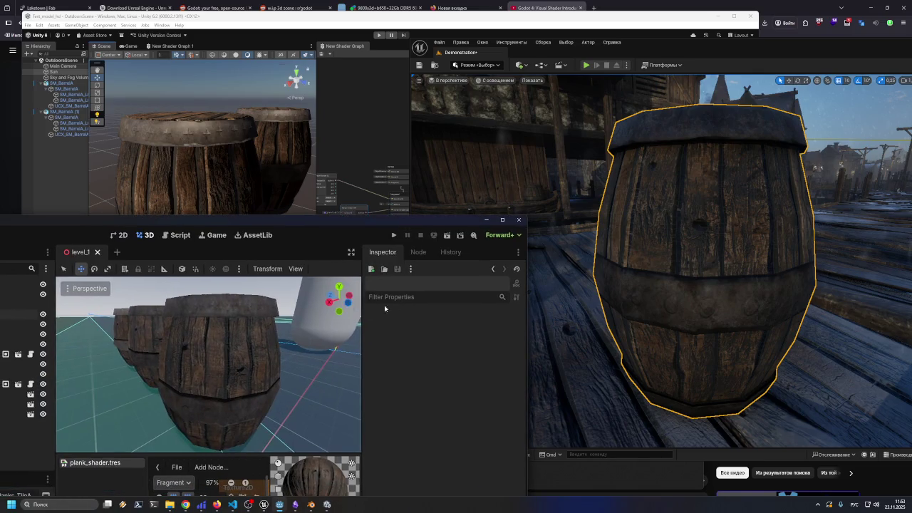
left_click_drag(698, 50, 517, 68)
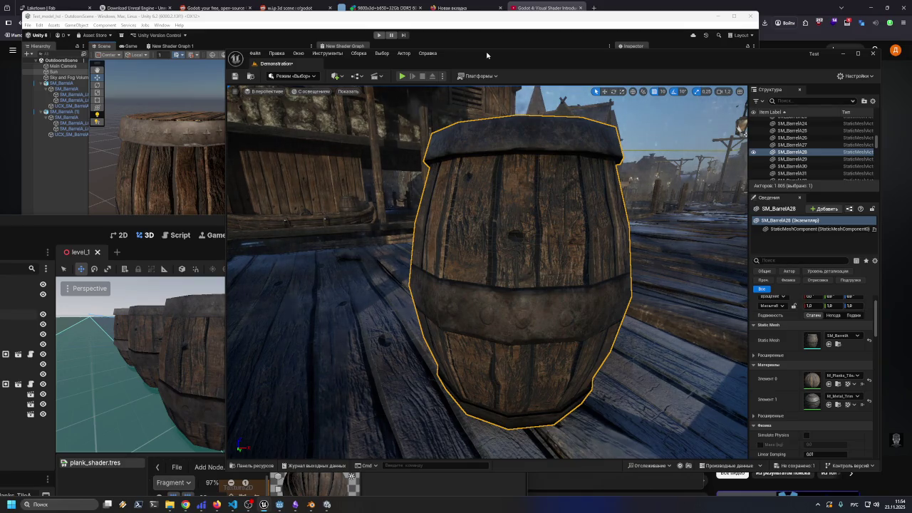
left_click(179, 223)
- Reposition the Godot window, widen its 3D view and orbit above the three barrels
mouse_move(178, 224)
left_mouse_down()
mouse_move(221, 98)
mouse_move(298, 85)
left_mouse_up()
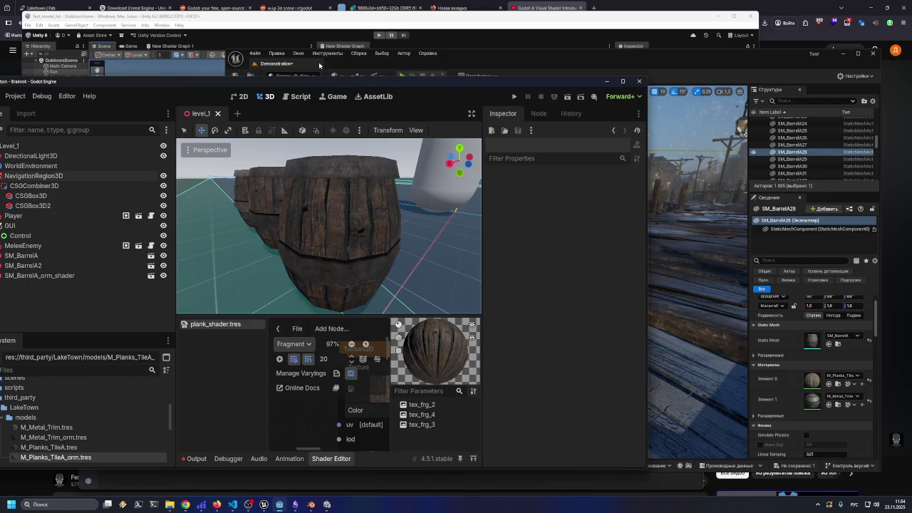
mouse_move(352, 75)
left_mouse_down()
mouse_move(485, 62)
mouse_move(410, 71)
left_mouse_up()
mouse_move(231, 185)
left_mouse_down()
mouse_move(131, 184)
mouse_move(169, 185)
left_mouse_up()
scroll(336, 204, "down", 3)
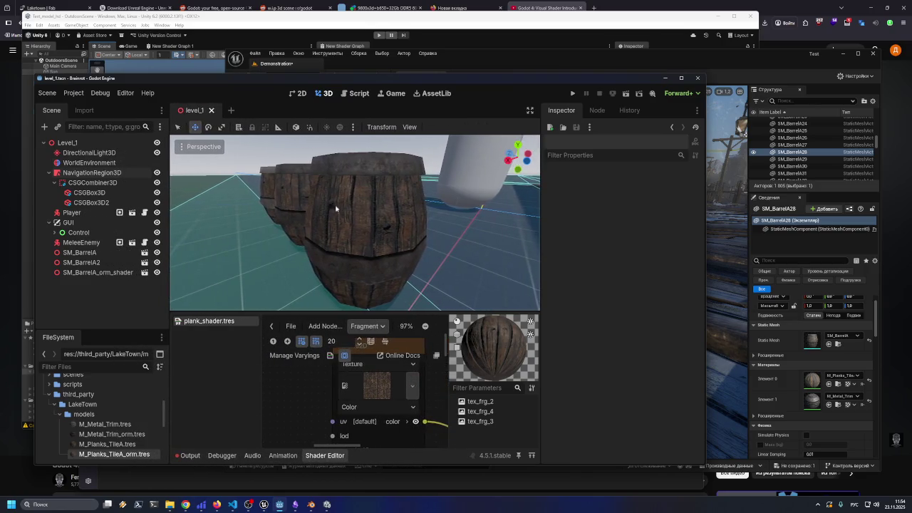
scroll(348, 217, "up", 3)
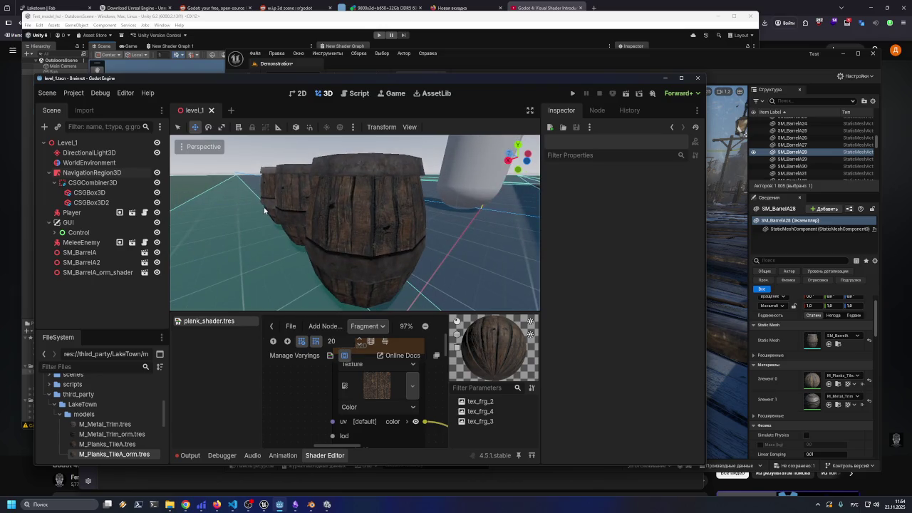
mouse_move(352, 73)
left_mouse_down()
mouse_move(358, 80)
mouse_move(319, 113)
mouse_move(295, 100)
left_mouse_up()
mouse_move(228, 244)
left_mouse_down()
mouse_move(227, 214)
mouse_move(261, 230)
mouse_move(275, 250)
mouse_move(186, 220)
mouse_move(482, 228)
mouse_move(180, 228)
mouse_move(225, 212)
left_mouse_up()
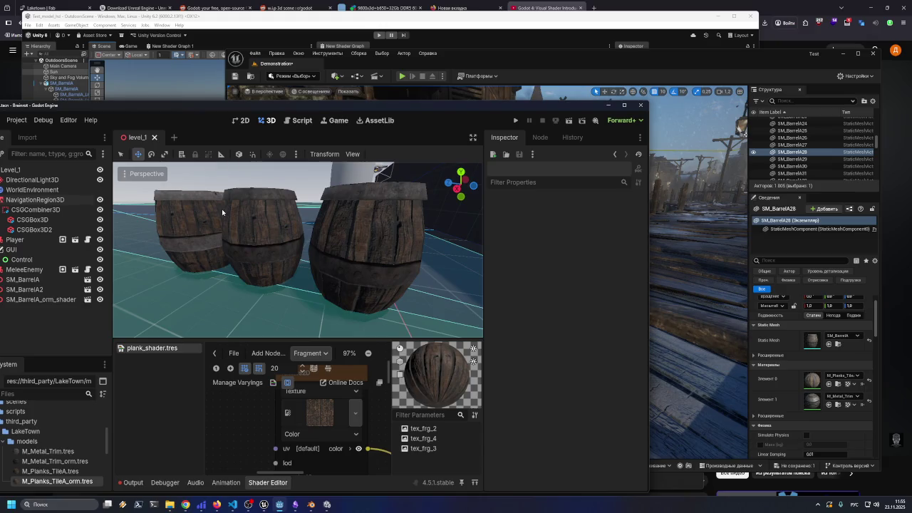
scroll(214, 213, "up", 3)
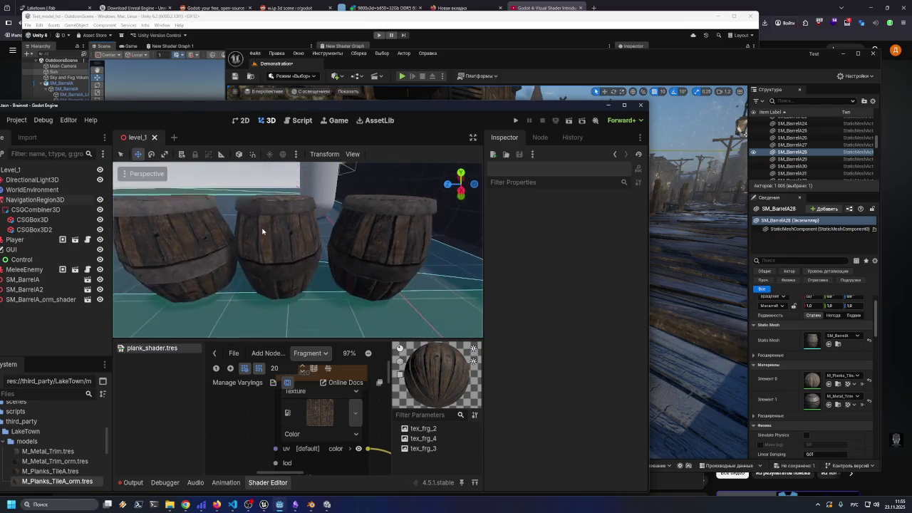
scroll(262, 233, "up", 5)
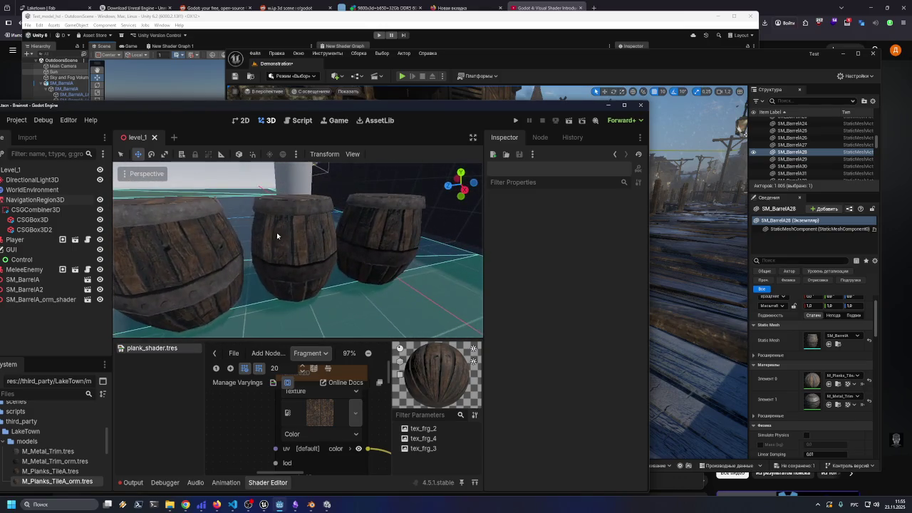
- Select SM_BarrelA2, SM_BarrelA, SM_BarrelA_orm_shader and the Player node in turn
left_click(189, 243)
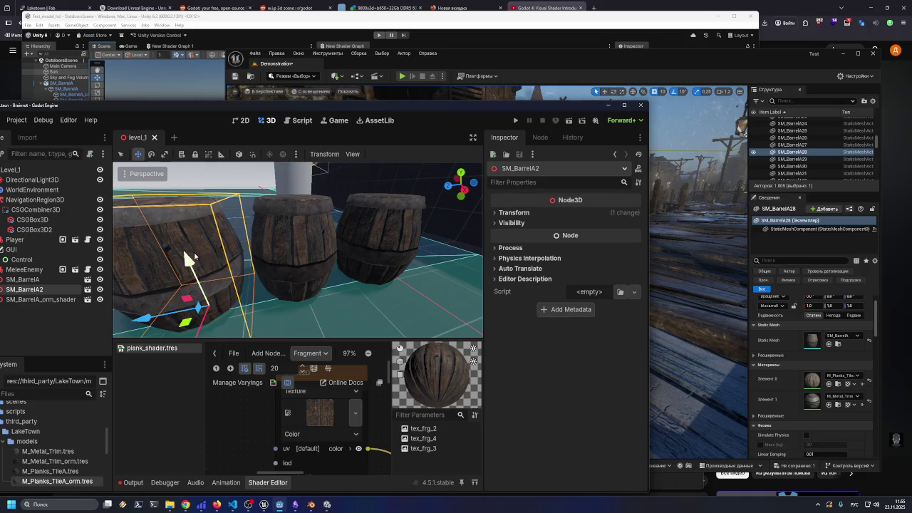
left_click(313, 235)
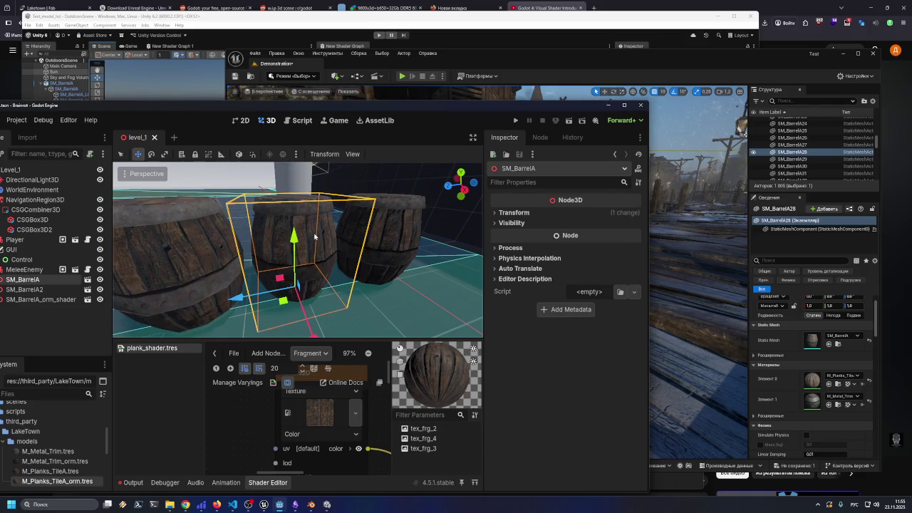
left_click(401, 225)
scroll(394, 287, "down", 3)
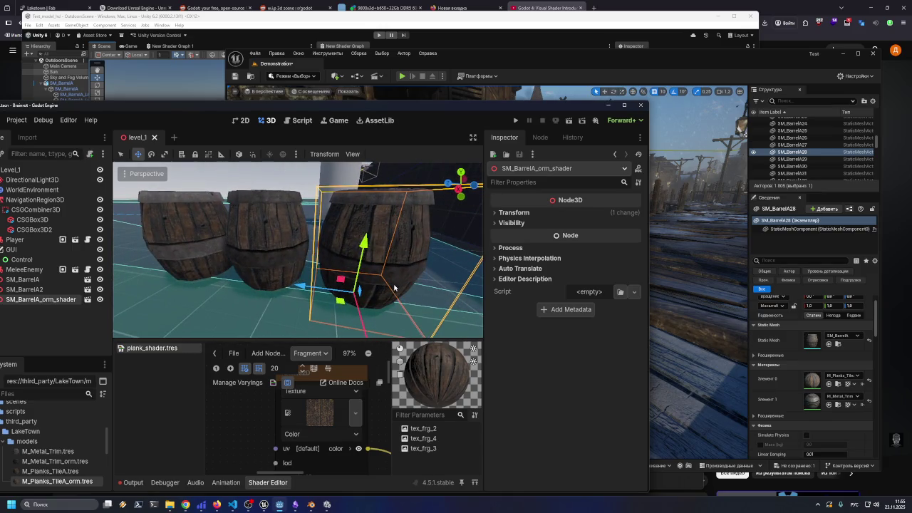
left_click(249, 288)
left_click(328, 200)
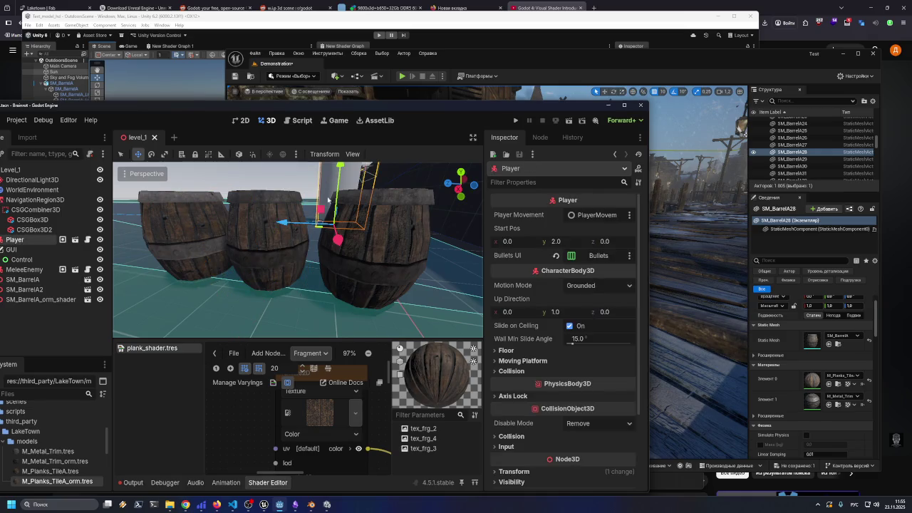
left_click(375, 240)
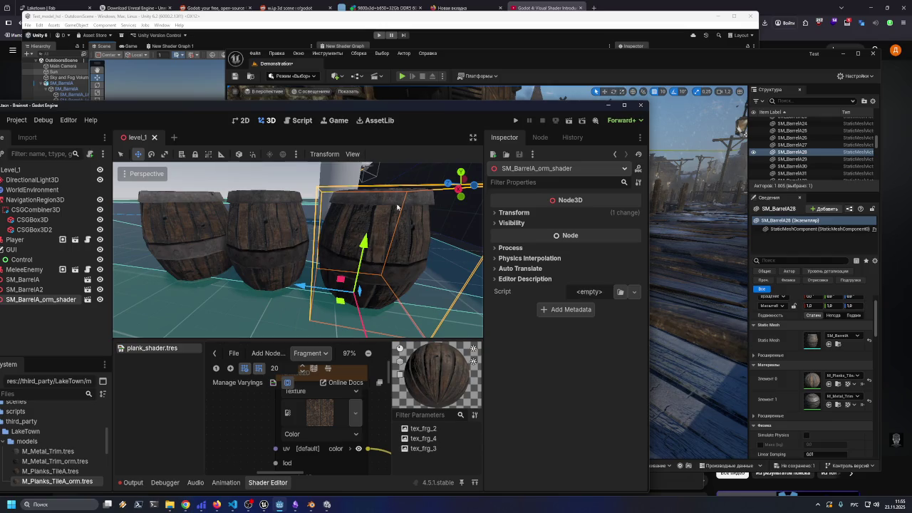
- Switch the selection between the middle and right barrels, then clear the selection
left_click(282, 171)
left_click(270, 214)
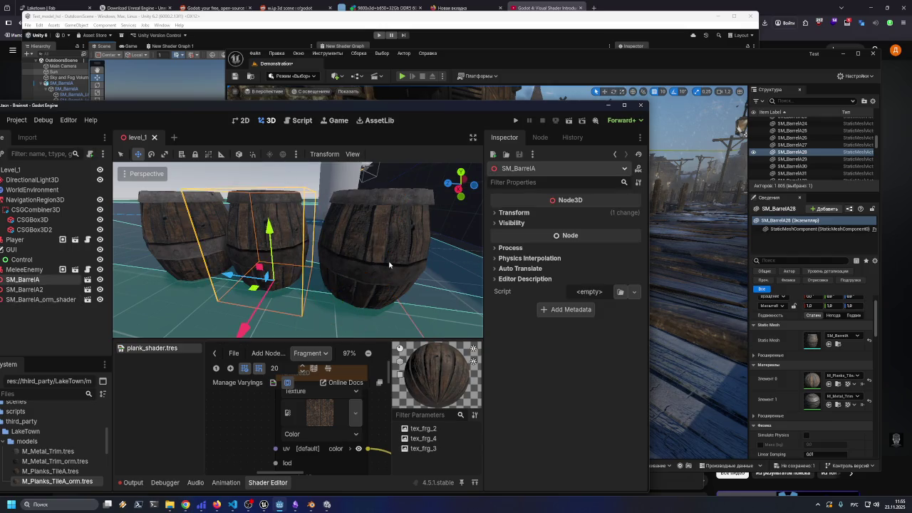
left_click(370, 265)
left_click(248, 300)
left_click(360, 257)
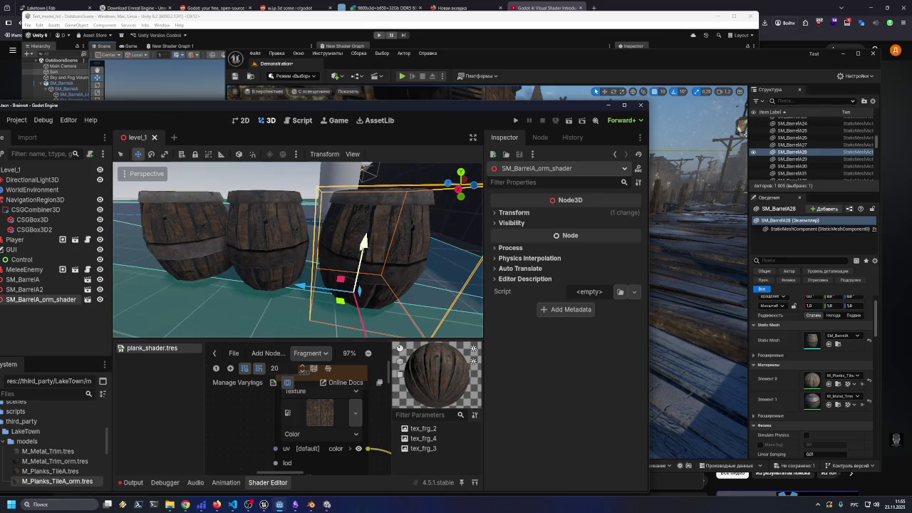
left_click(275, 222)
left_click(389, 241)
left_click(271, 230)
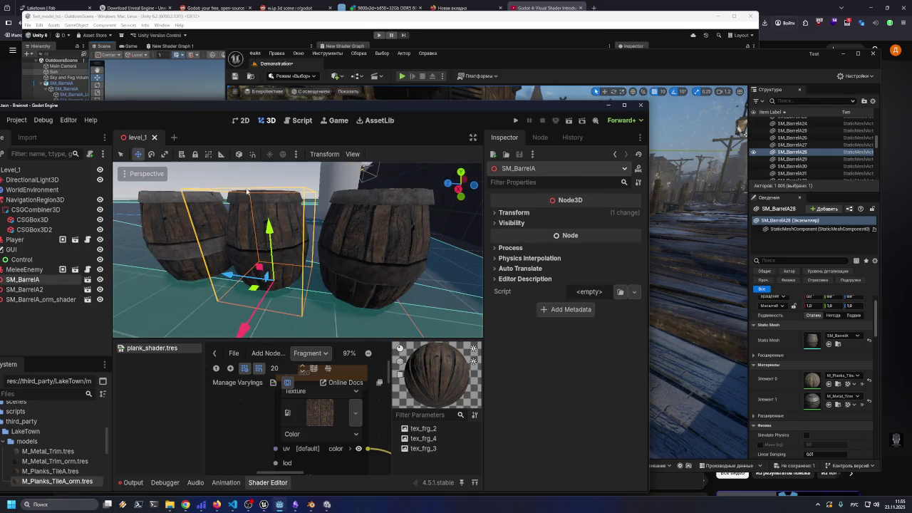
left_click(235, 176)
- Move Godot aside, shift Unreal right, and bring the Unity editor to the front
mouse_move(361, 107)
left_mouse_down()
mouse_move(353, 315)
mouse_move(319, 209)
mouse_move(184, 162)
mouse_move(180, 188)
left_mouse_up()
left_click_drag(242, 52, 327, 52)
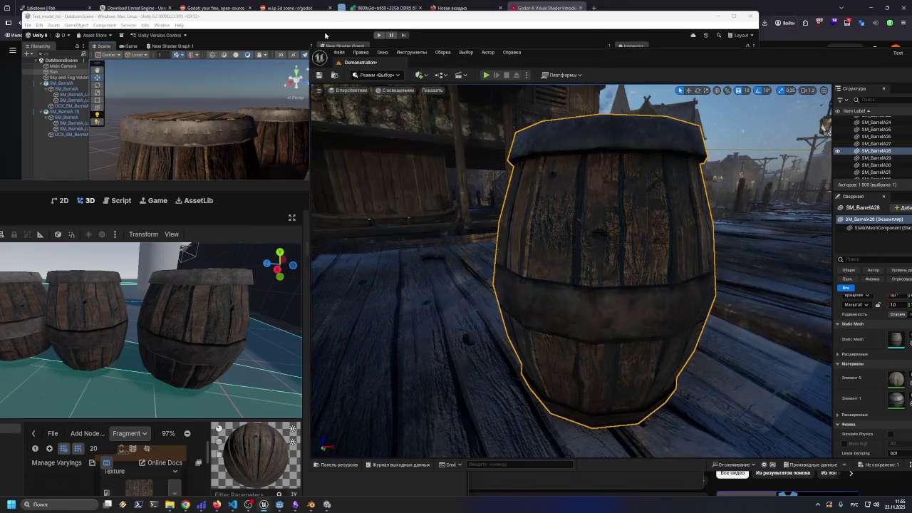
left_click_drag(271, 21, 249, 14)
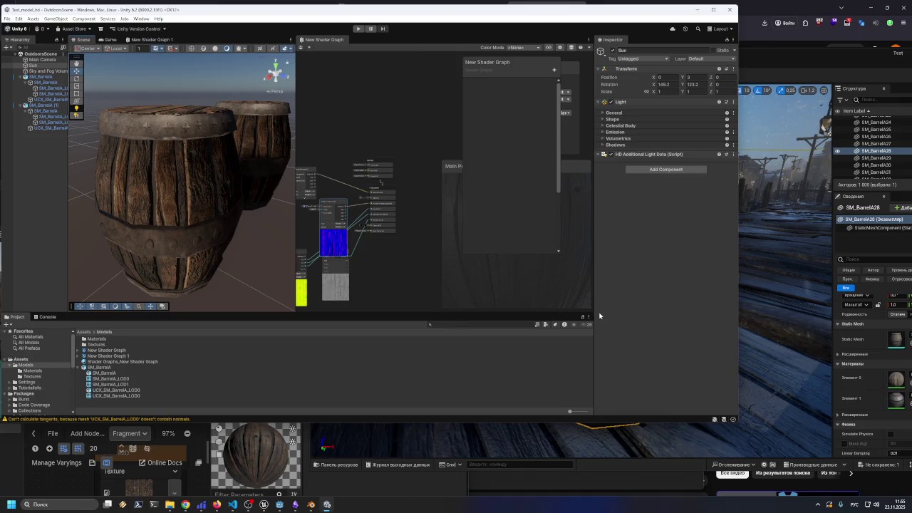
scroll(268, 245, "up", 5)
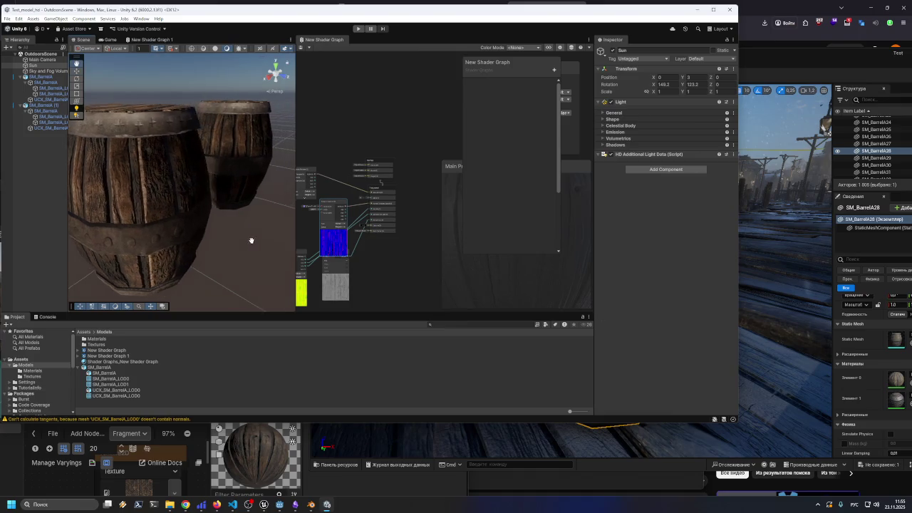
left_click(188, 192)
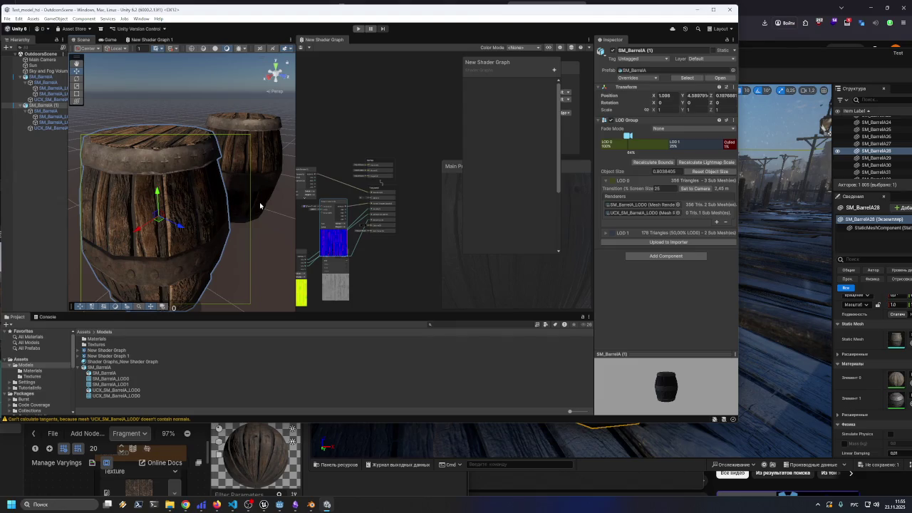
left_click(269, 152)
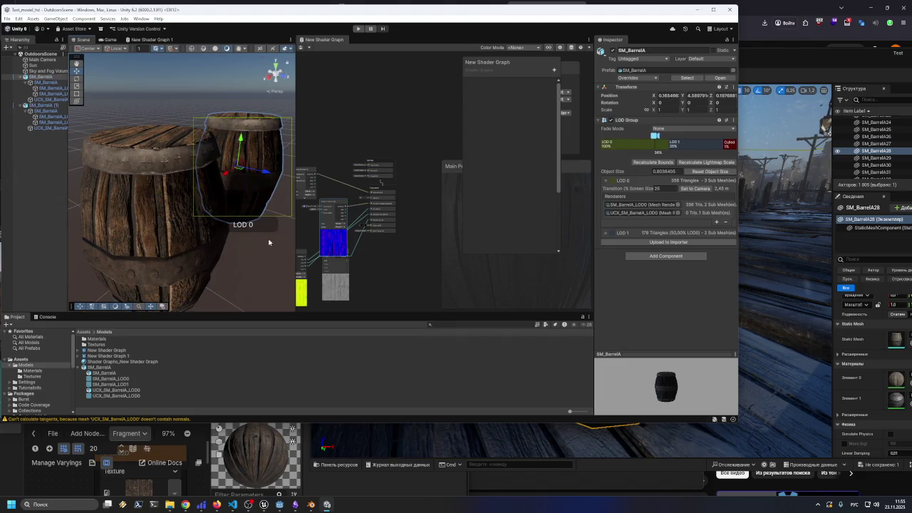
mouse_move(371, 136)
left_mouse_down()
mouse_move(434, 102)
mouse_move(408, 99)
mouse_move(404, 127)
left_mouse_up()
left_click(252, 245)
scroll(248, 243, "up", 3)
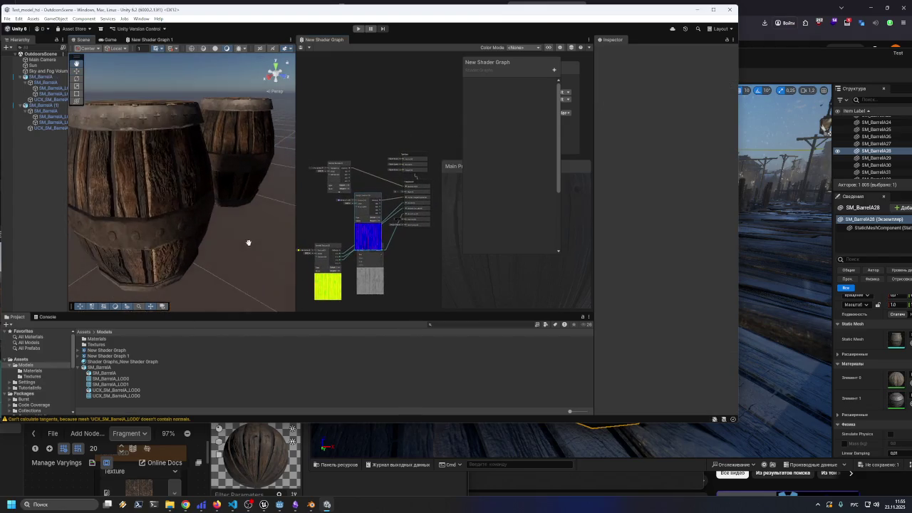
left_click(266, 171)
left_click(266, 171)
left_click(266, 171)
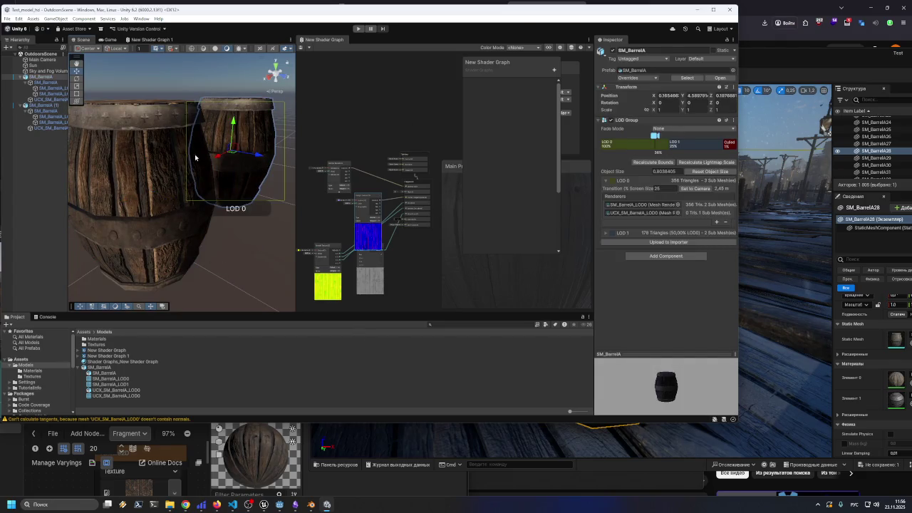
left_click(195, 251)
left_click(195, 250)
left_click(195, 250)
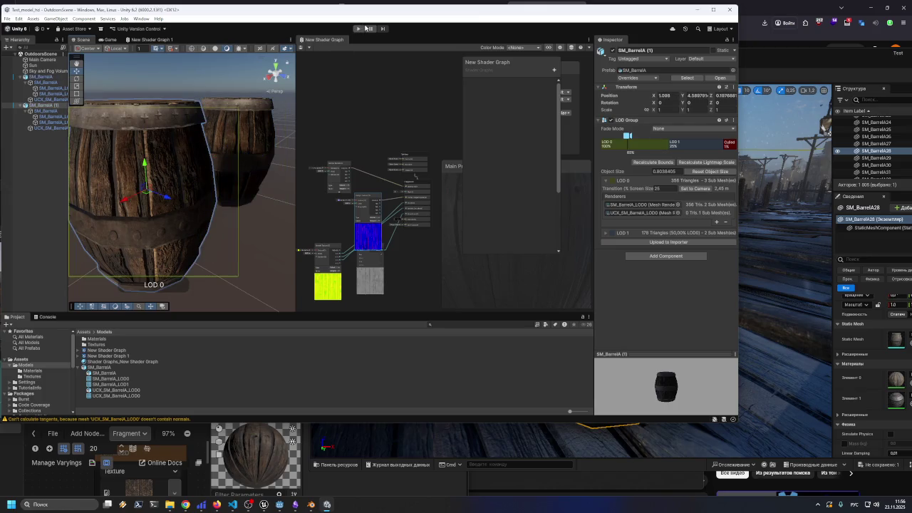
mouse_move(376, 16)
left_mouse_down()
mouse_move(476, 83)
mouse_move(394, 30)
left_mouse_up()
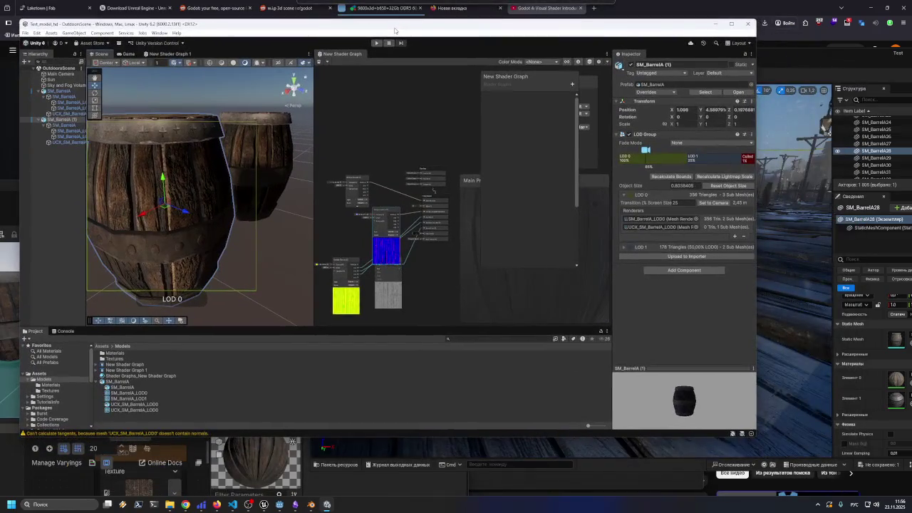
left_click(287, 237)
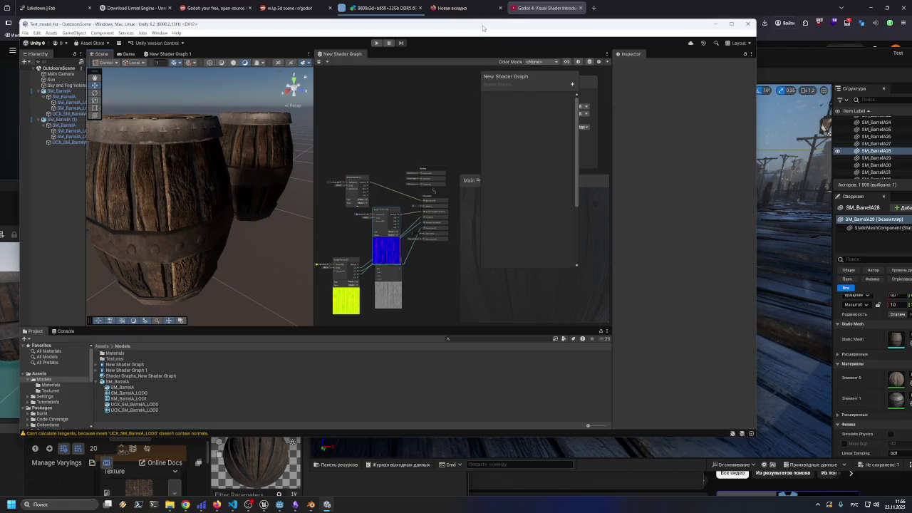
left_click_drag(482, 27, 487, 31)
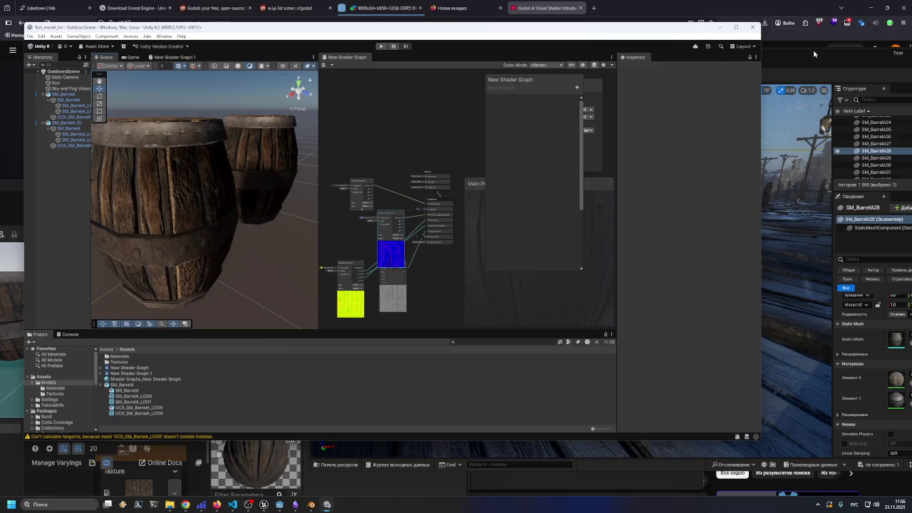
left_click(813, 54)
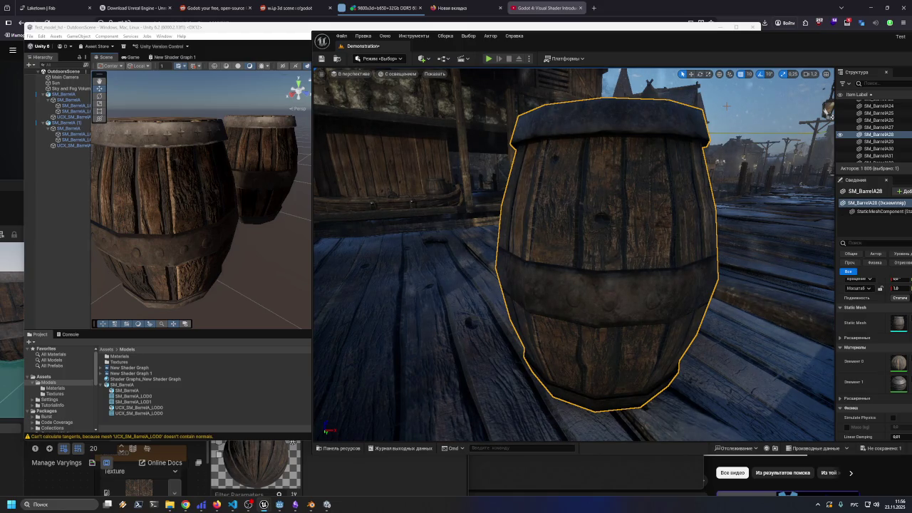
- Orbit around the barrel and swap its Element 0 material for the lighter M_Planks_Tile
mouse_move(826, 107)
left_mouse_down()
mouse_move(791, 118)
mouse_move(672, 77)
mouse_move(651, 89)
mouse_move(647, 57)
mouse_move(649, 86)
left_mouse_up()
scroll(652, 89, "up", 2)
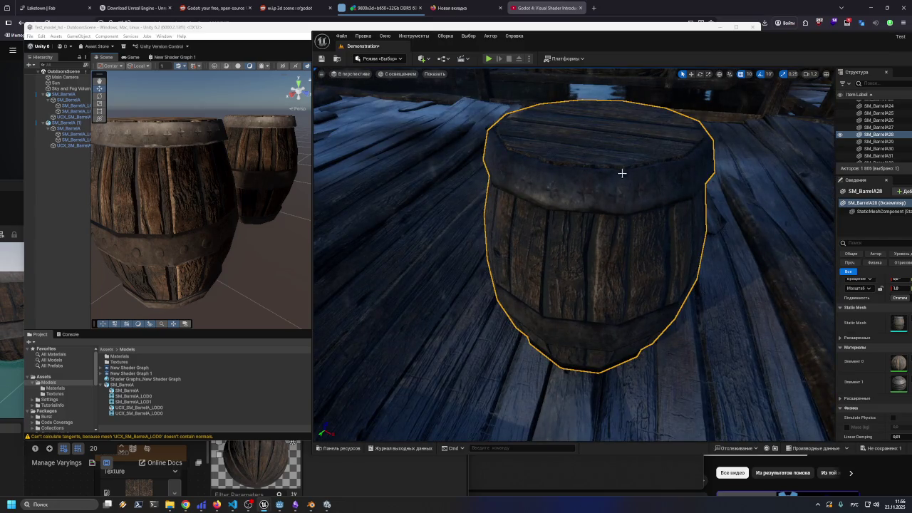
mouse_move(687, 41)
left_mouse_down()
mouse_move(601, 38)
mouse_move(611, 37)
left_mouse_up()
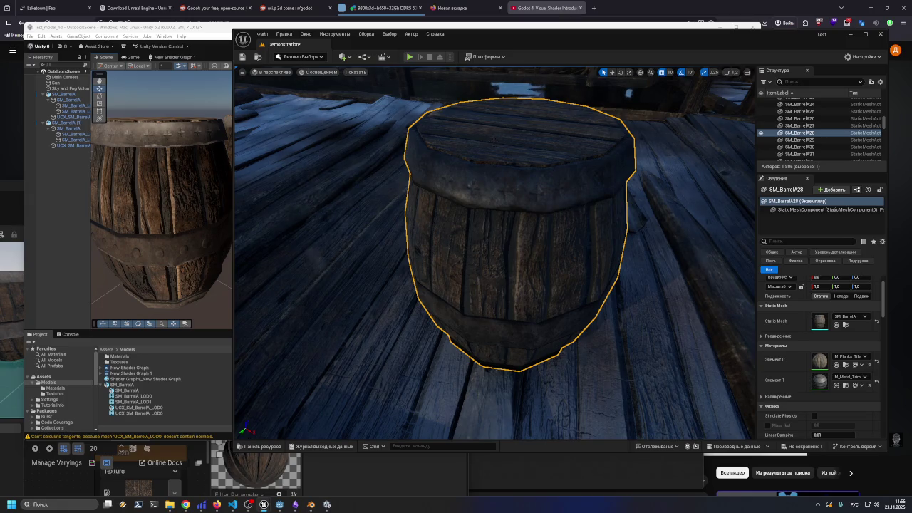
left_click(865, 356)
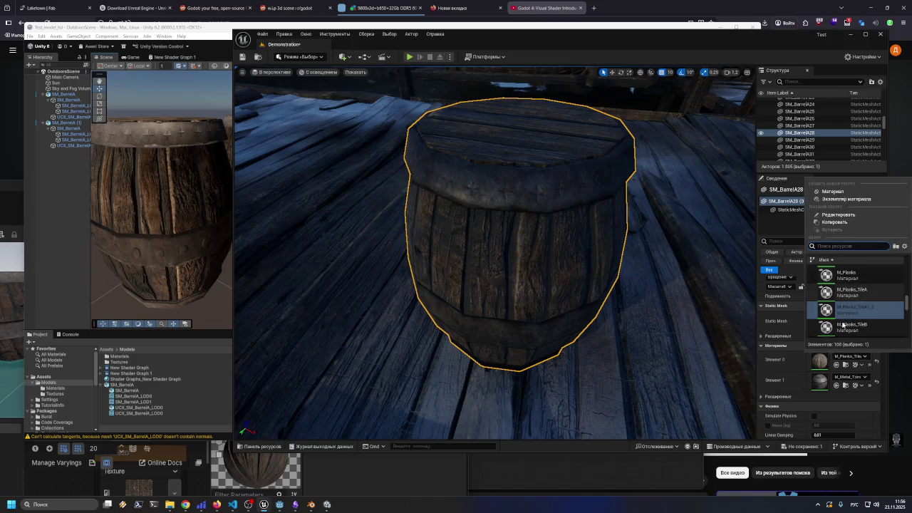
left_click(852, 292)
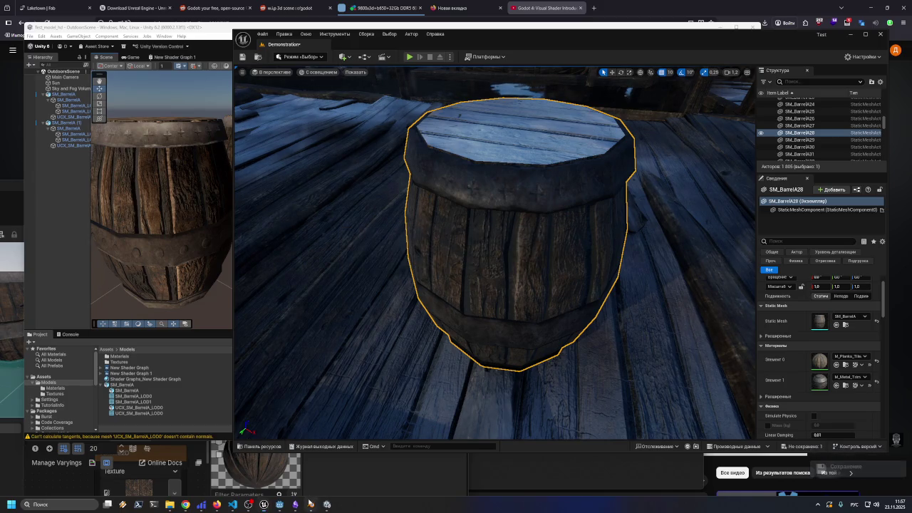
left_click(311, 505)
- Box-select the barrel mesh, orbit and zoom around it, then deselect and minimize Blender
key("b")
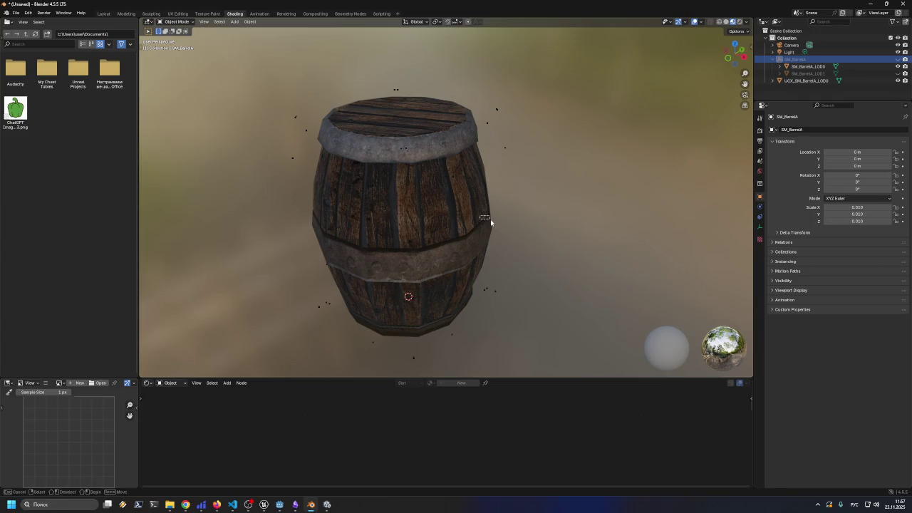
left_click_drag(484, 218, 476, 267)
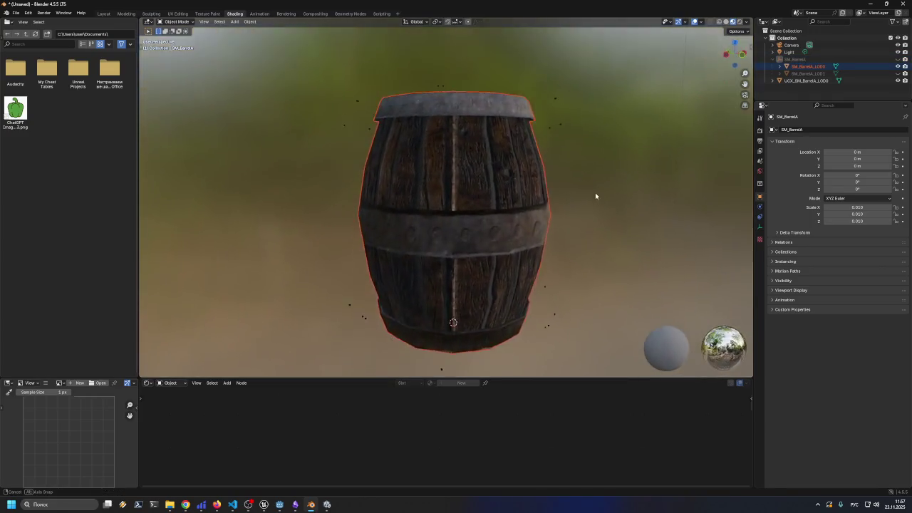
mouse_move(595, 196)
left_mouse_down()
mouse_move(611, 171)
mouse_move(515, 213)
mouse_move(517, 252)
mouse_move(529, 210)
mouse_move(434, 219)
left_mouse_up()
scroll(435, 228, "up", 1)
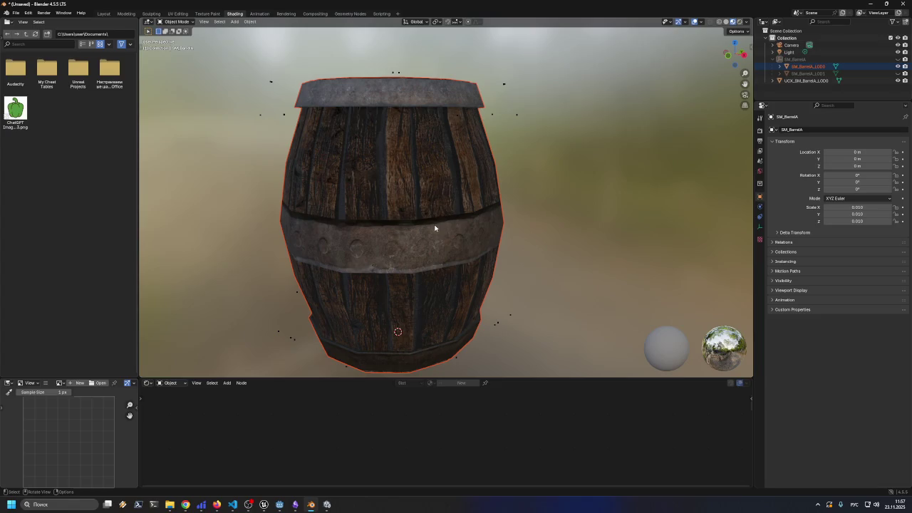
mouse_move(429, 253)
left_mouse_down()
mouse_move(470, 243)
mouse_move(493, 251)
mouse_move(700, 251)
mouse_move(371, 234)
mouse_move(450, 244)
mouse_move(466, 210)
mouse_move(450, 258)
mouse_move(421, 258)
left_mouse_up()
left_click(608, 234)
scroll(609, 234, "down", 2)
mouse_move(568, 246)
left_mouse_down()
mouse_move(552, 254)
mouse_move(542, 247)
mouse_move(563, 226)
left_mouse_up()
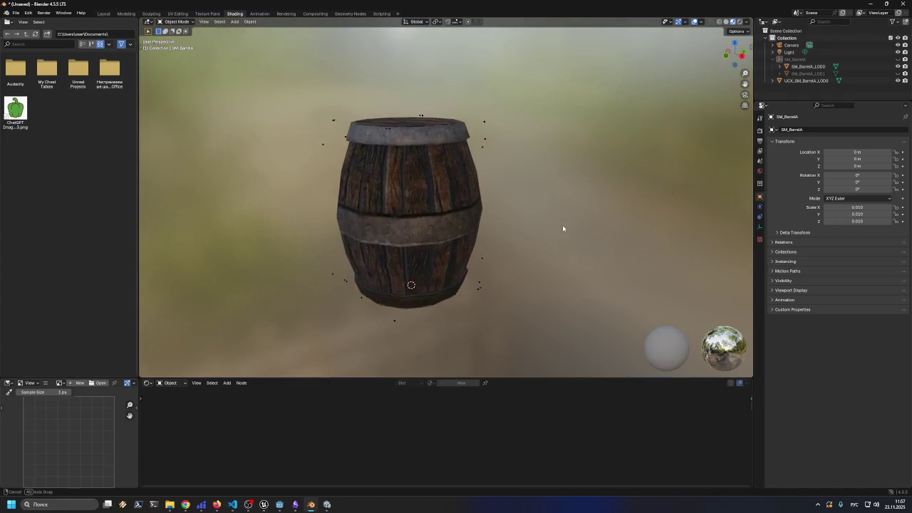
left_click(868, 5)
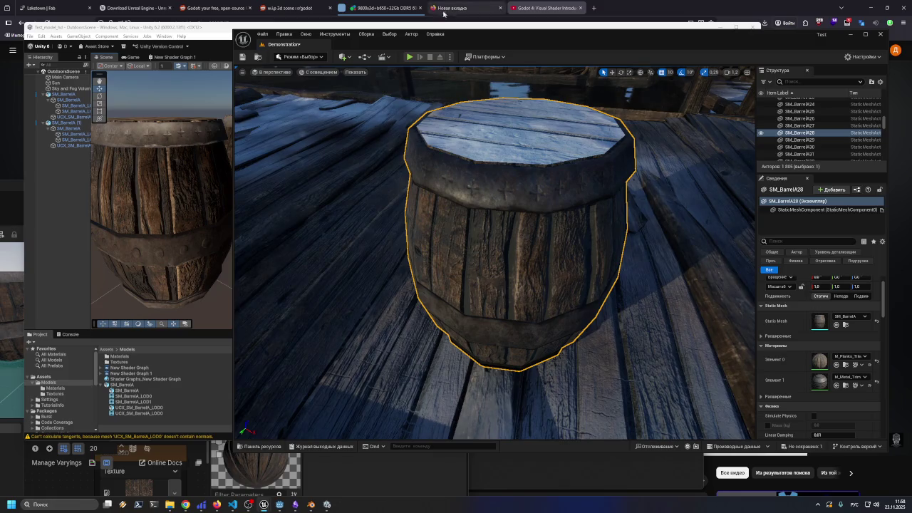
- Close Unity, then close Unreal Engine, saving the Demonstration map with Save Selected
left_click_drag(453, 30, 476, 75)
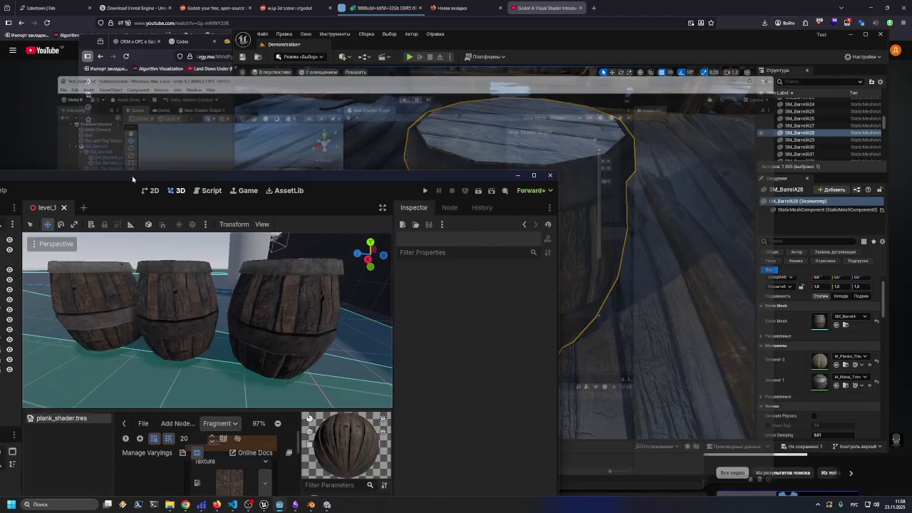
left_click_drag(24, 191, 260, 120)
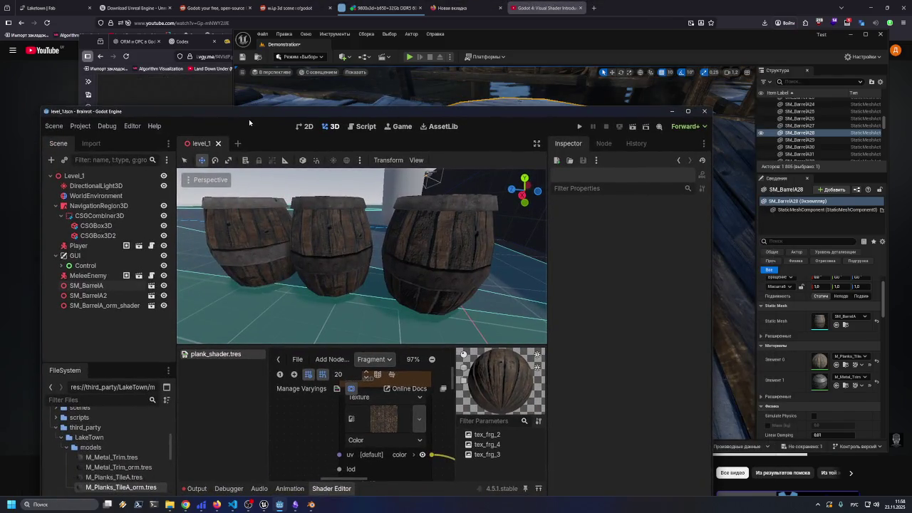
left_click_drag(530, 39, 511, 37)
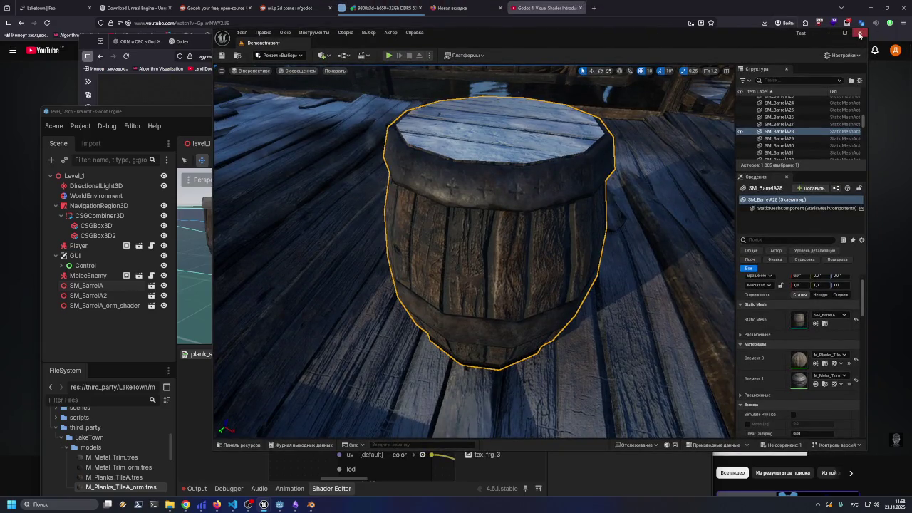
left_click(860, 34)
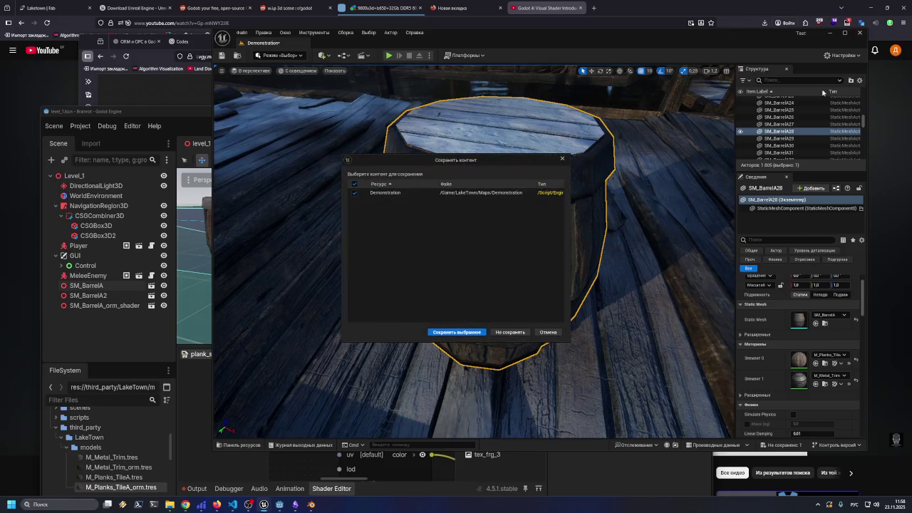
left_click(473, 332)
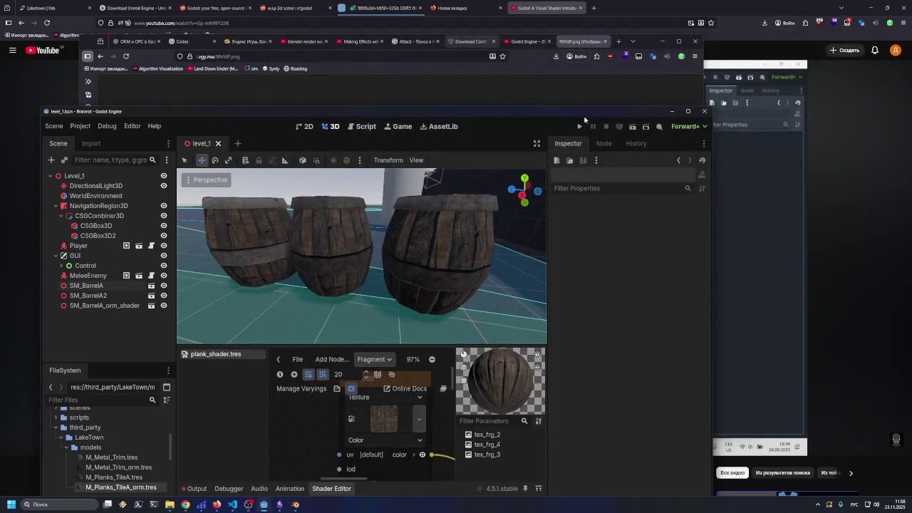
mouse_move(584, 116)
left_mouse_down()
mouse_move(579, 109)
mouse_move(591, 106)
mouse_move(583, 102)
mouse_move(579, 112)
left_mouse_up()
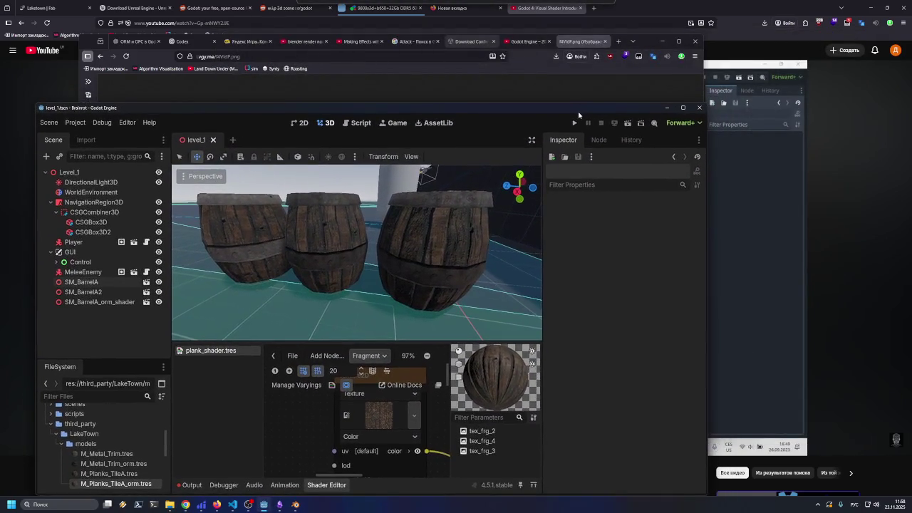
- Close the Godot Showreel, image, Unity download, search, shader video, Yandex and Codex tabs
left_click(531, 42)
left_click(549, 41)
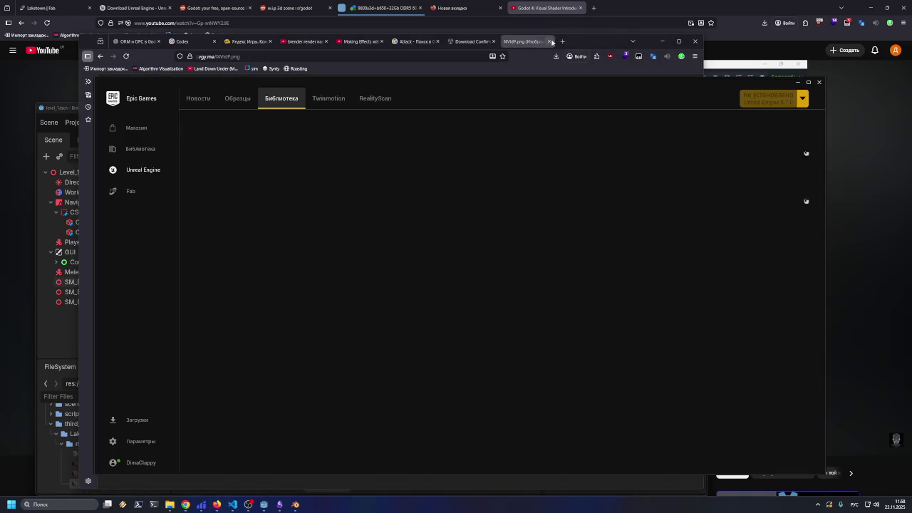
left_click(550, 41)
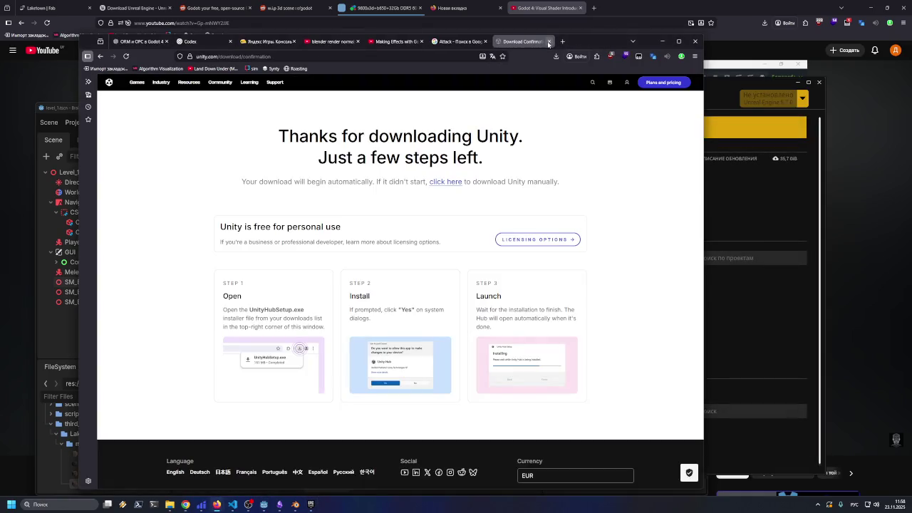
left_click(548, 42)
left_click(548, 42)
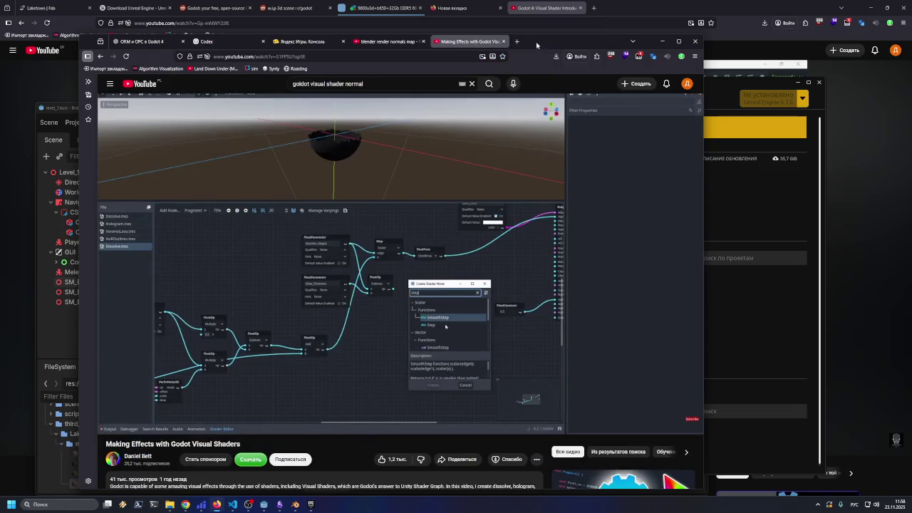
left_click(503, 42)
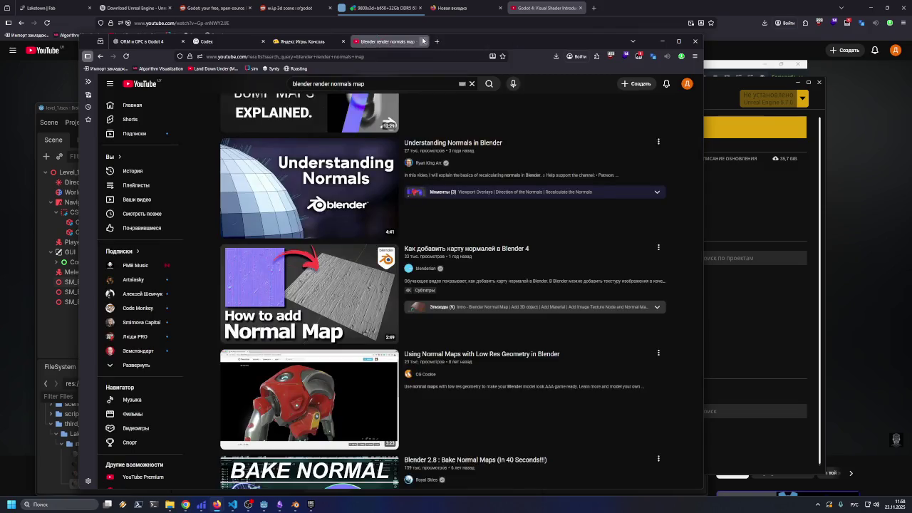
left_click(423, 41)
left_click(343, 41)
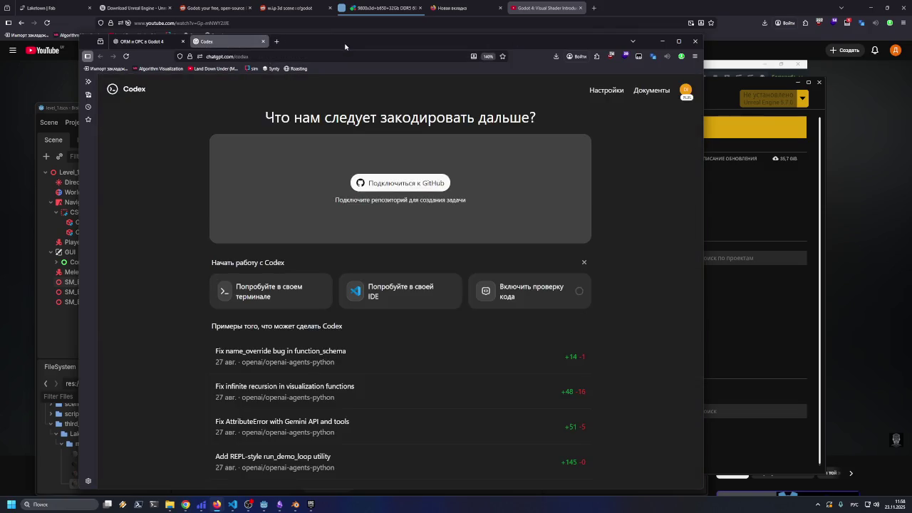
left_click(146, 43)
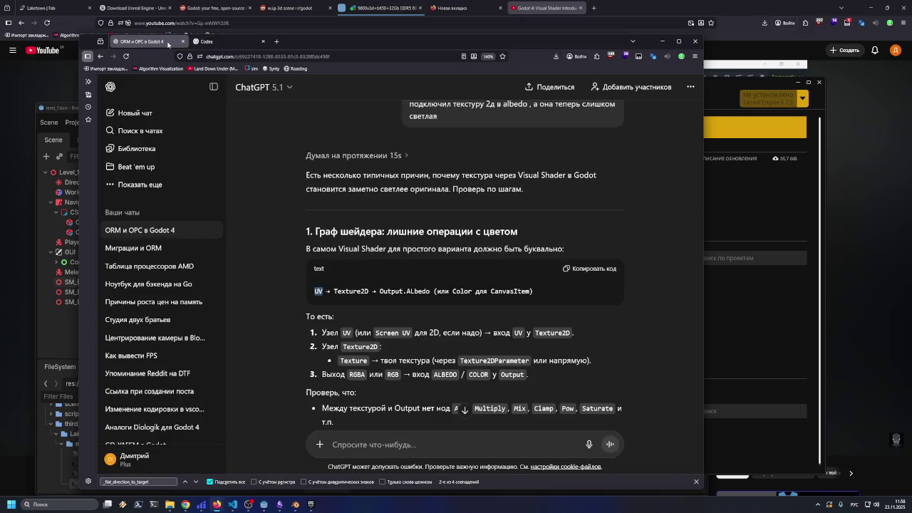
- Minimize the smaller browser window and the Epic Games Launcher, bringing the main browser forward
left_click(662, 41)
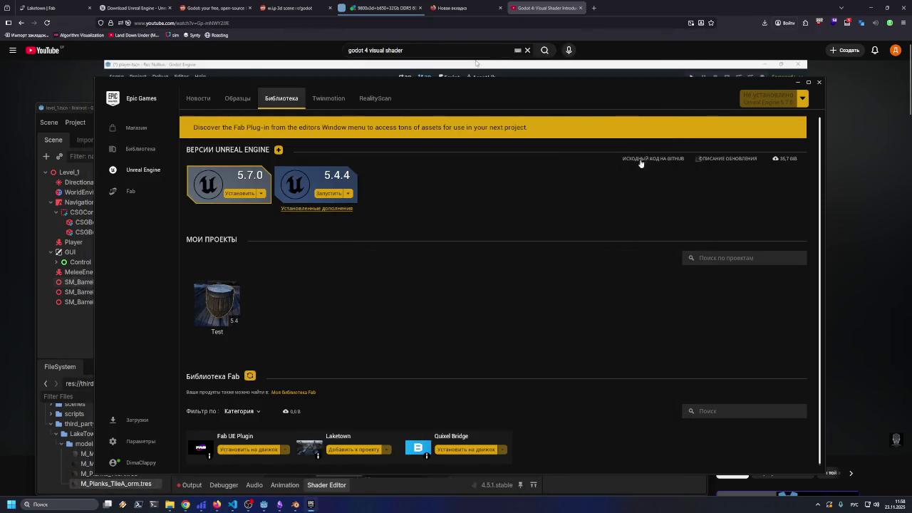
left_click(799, 84)
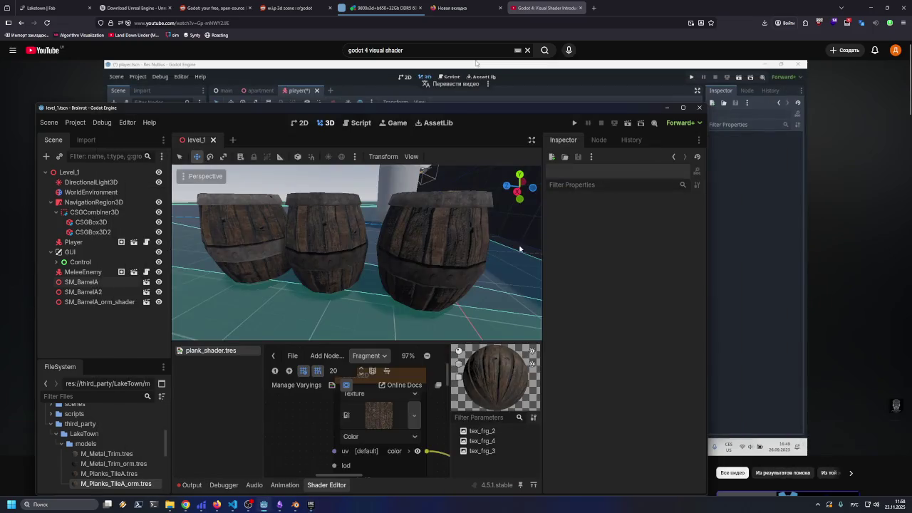
mouse_move(535, 112)
left_mouse_down()
mouse_move(570, 248)
mouse_move(571, 93)
left_mouse_up()
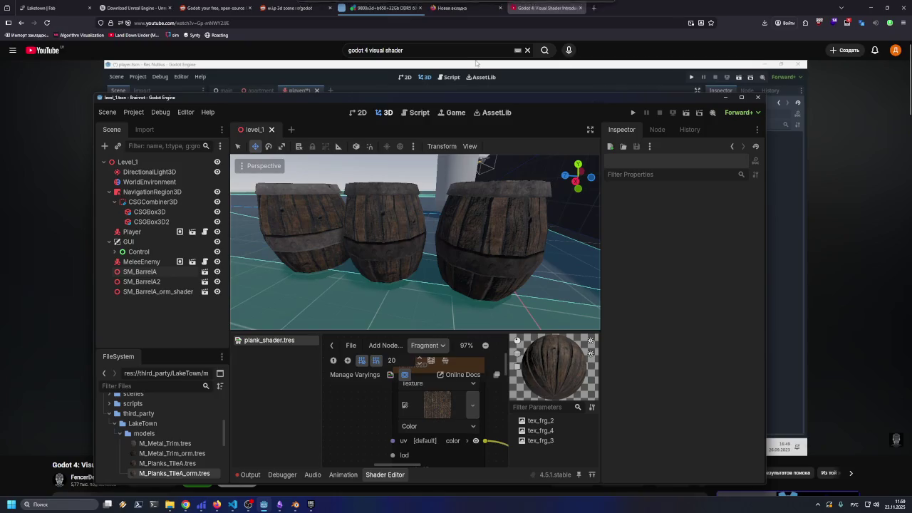
left_click(575, 13)
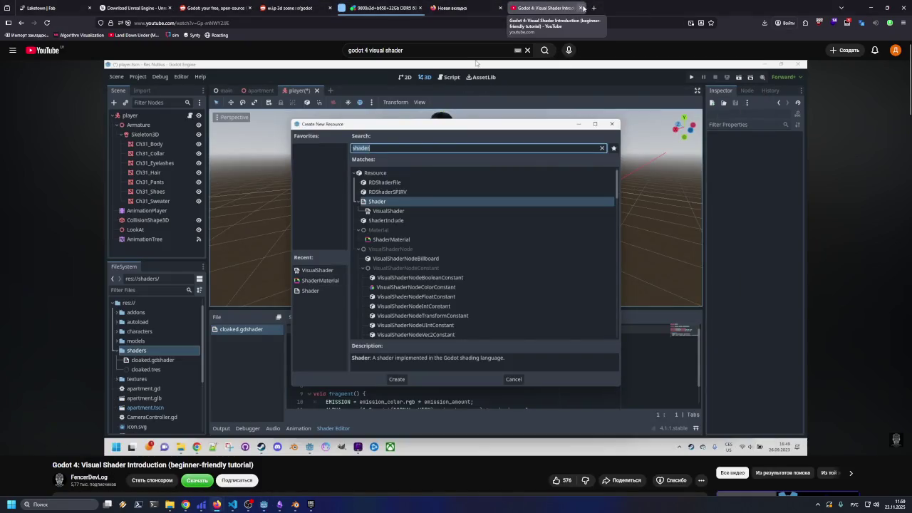
- Close the shader tutorial, new tab, Avito, reddit and Download Unreal Engine tabs
left_click(580, 8)
left_click(500, 8)
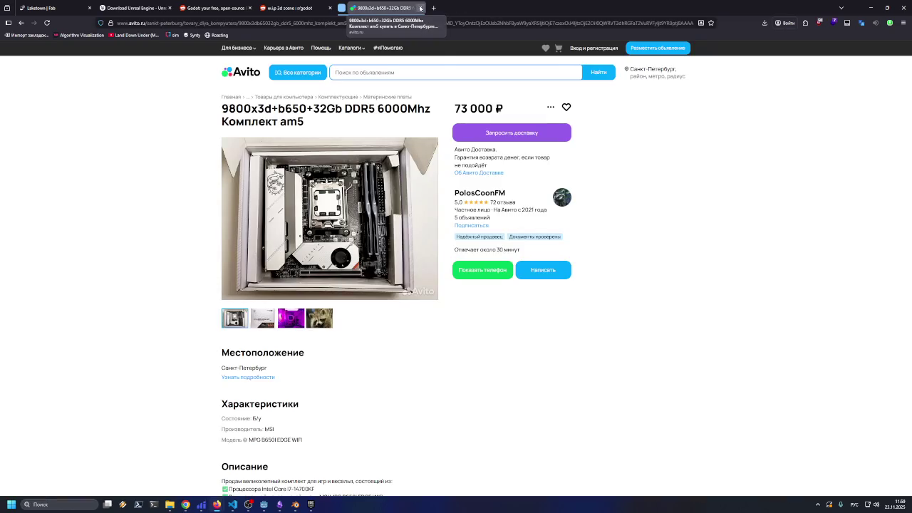
left_click(421, 8)
left_click(331, 7)
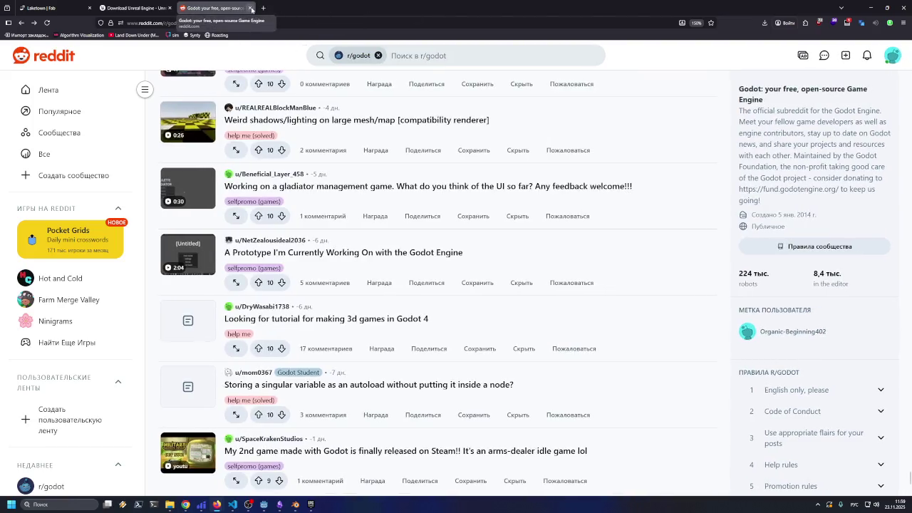
left_click(248, 8)
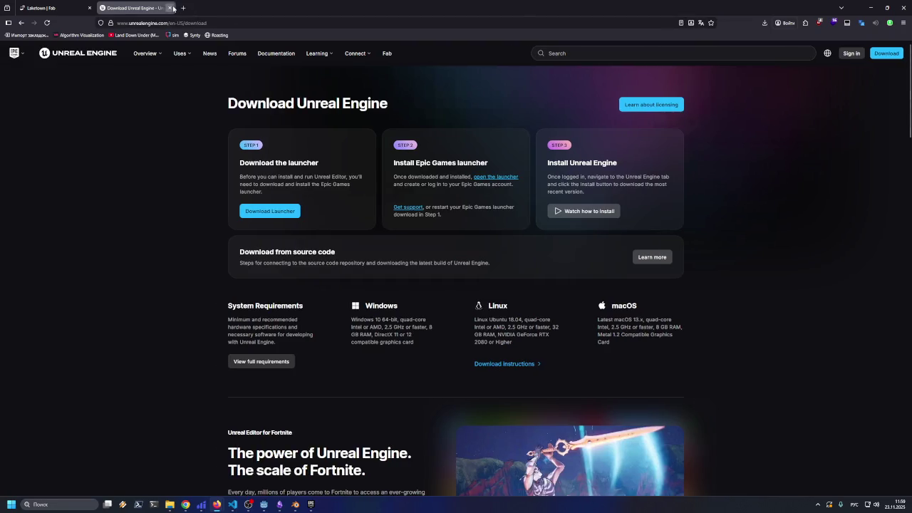
left_click(169, 7)
mouse_move(527, 8)
left_mouse_down()
mouse_move(521, 108)
mouse_move(589, 192)
mouse_move(499, 126)
left_mouse_up()
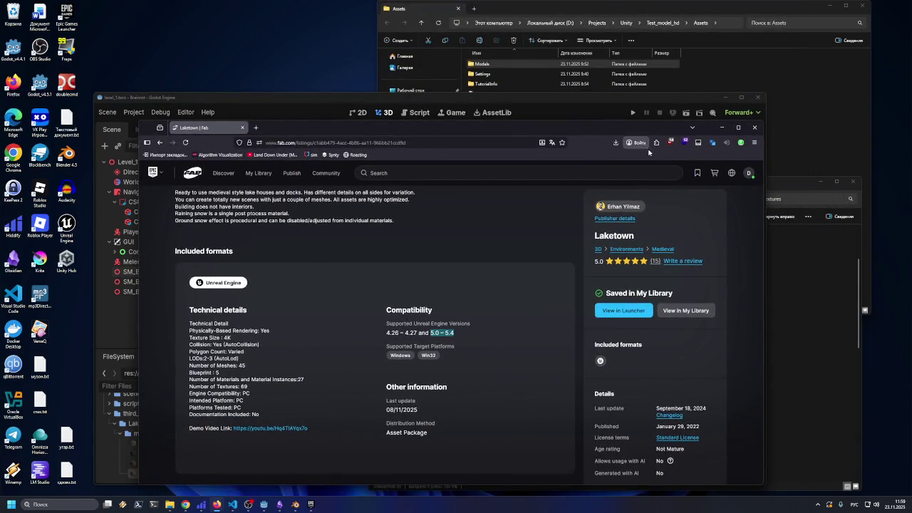
- Minimize the Godot editor and position the browser on the Laketown listing
left_click(725, 97)
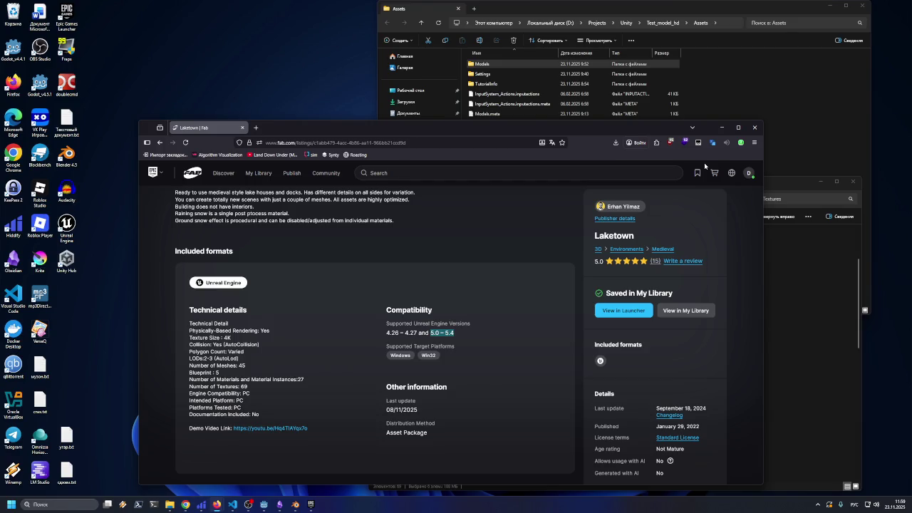
left_click_drag(277, 133, 233, 112)
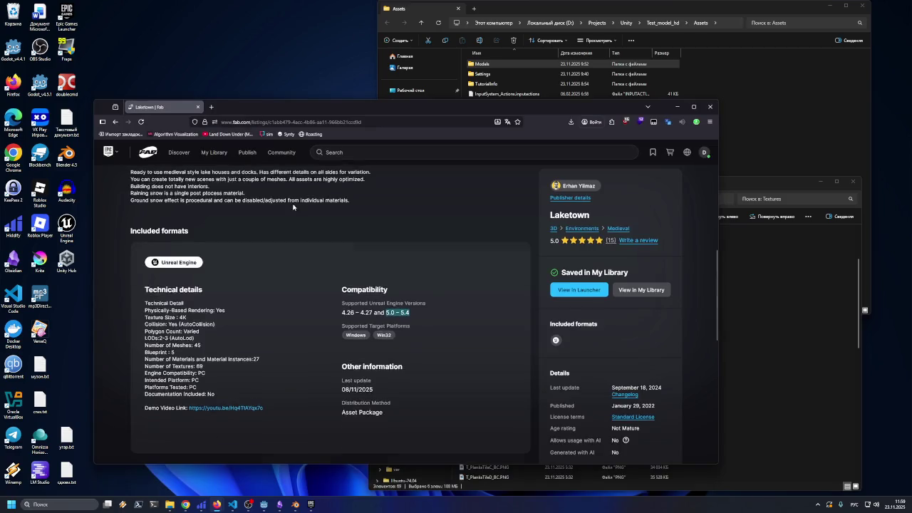
scroll(293, 206, "up", 5)
scroll(293, 207, "down", 1)
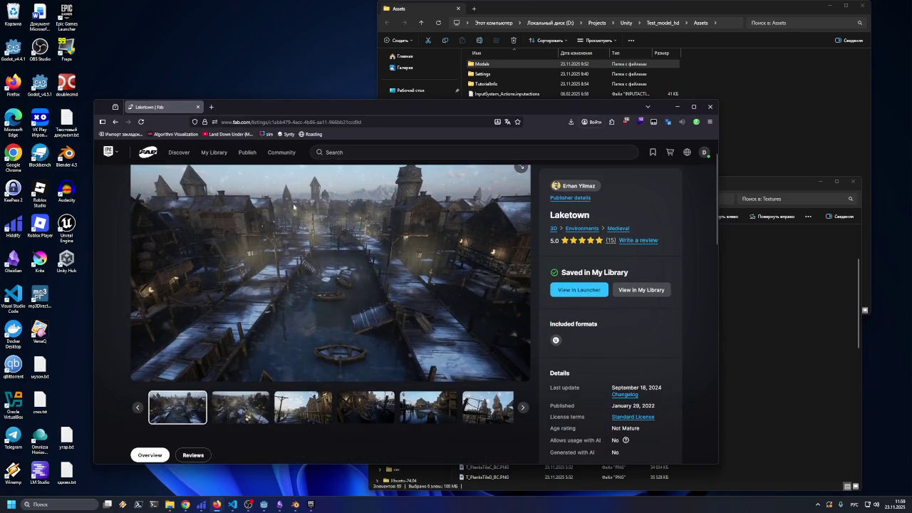
- View the dock, boardwalk, boat-and-canal, wooden tower, snowy village and stilt-house previews
left_click(242, 408)
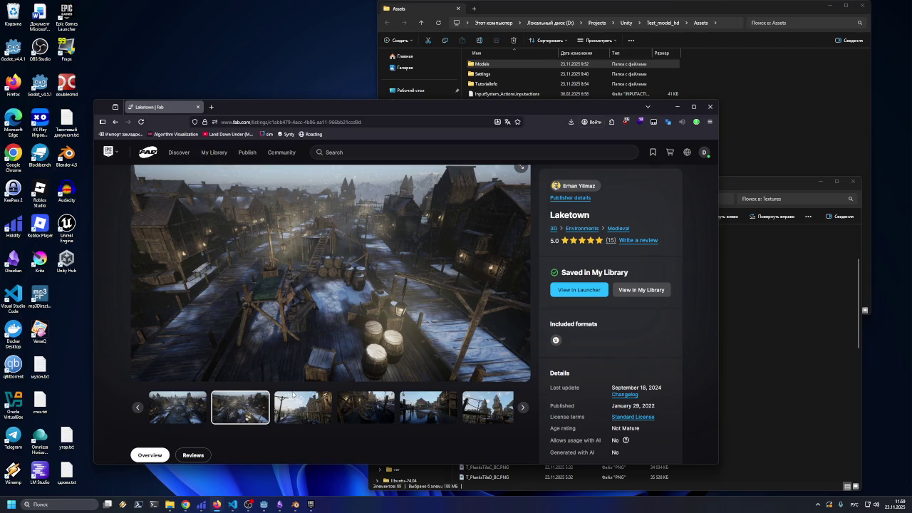
left_click(298, 400)
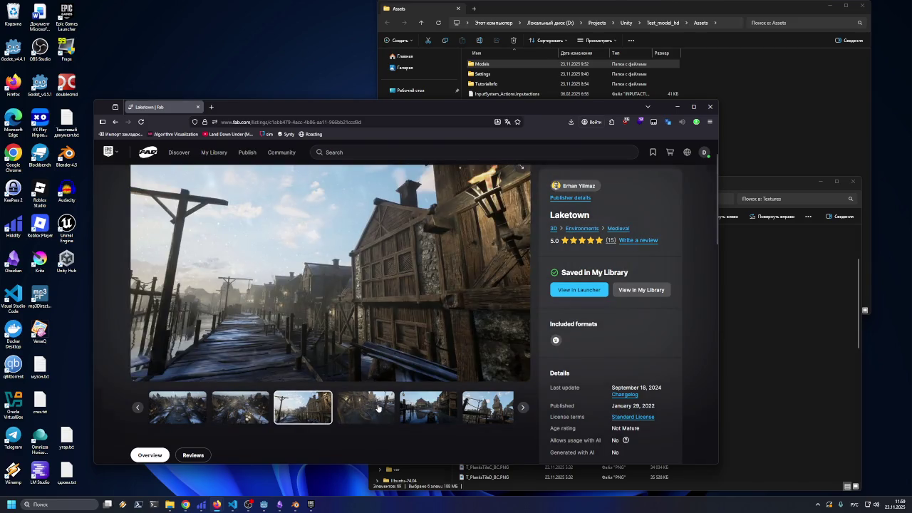
left_click(379, 408)
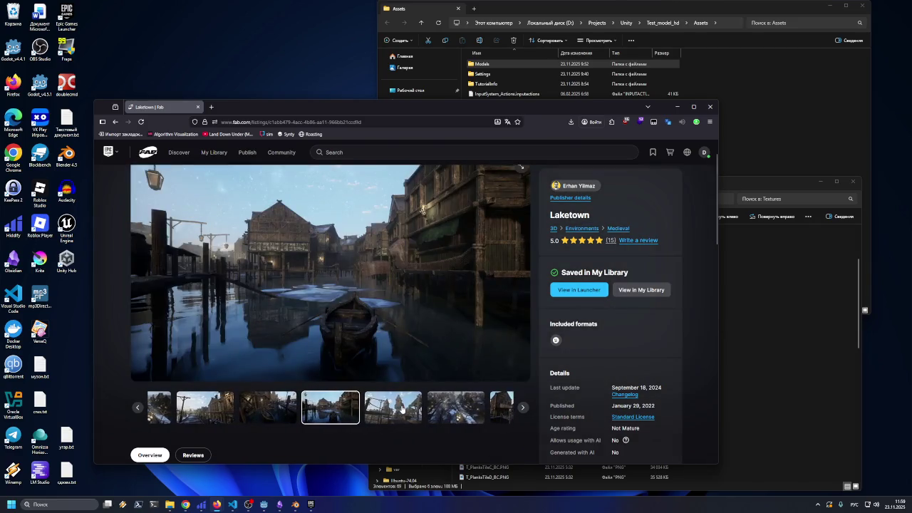
left_click(402, 409)
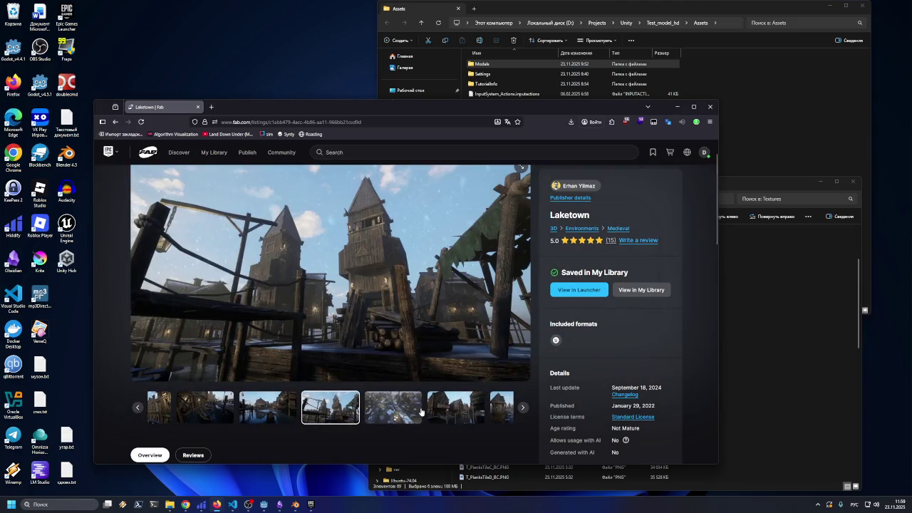
left_click(409, 411)
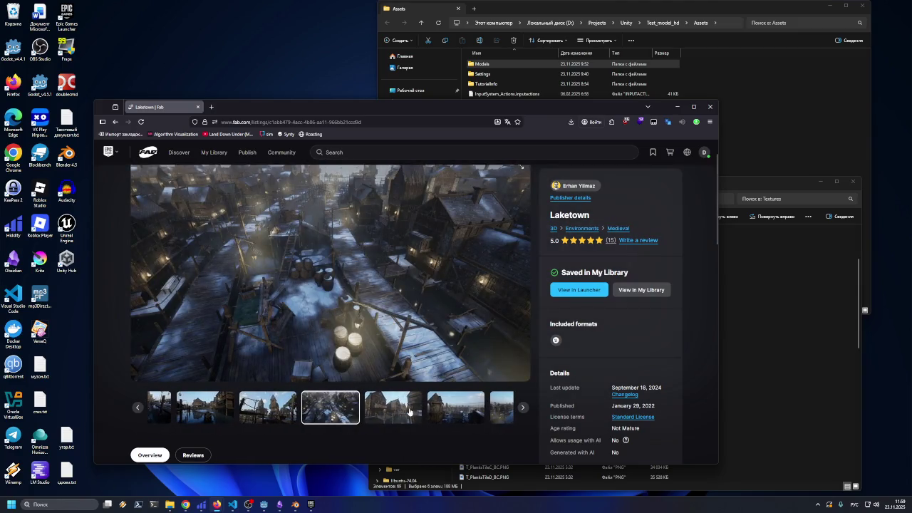
left_click(409, 411)
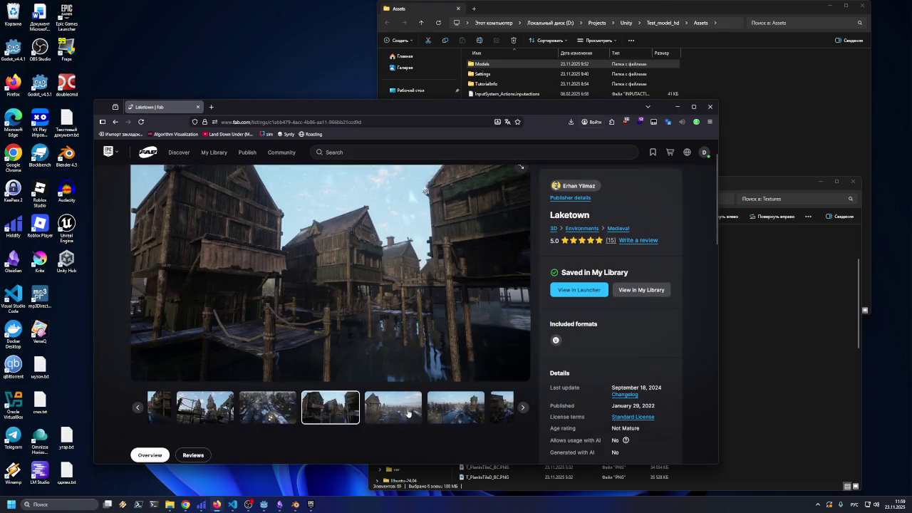
- Step the gallery forward to the canal-and-planks and aerial map previews
left_click(412, 415)
left_click(413, 415)
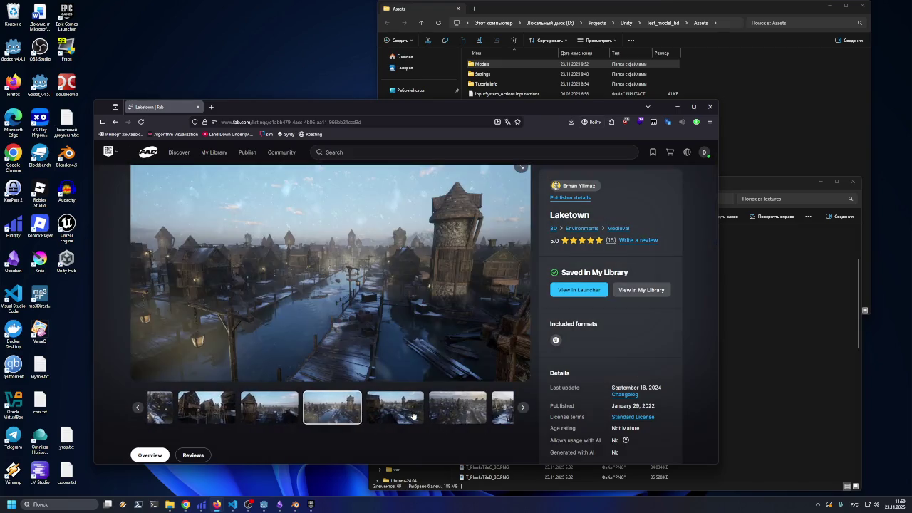
left_click(412, 415)
left_click(412, 415)
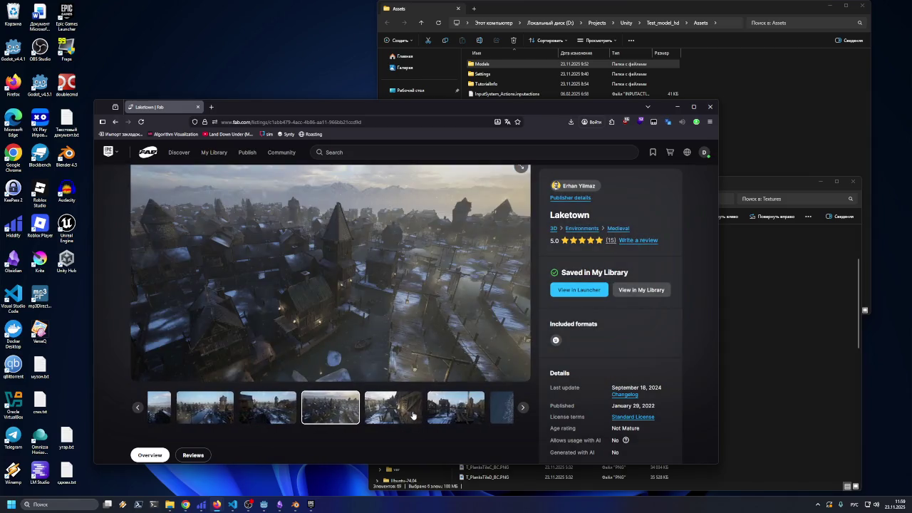
left_click(413, 414)
left_click(412, 415)
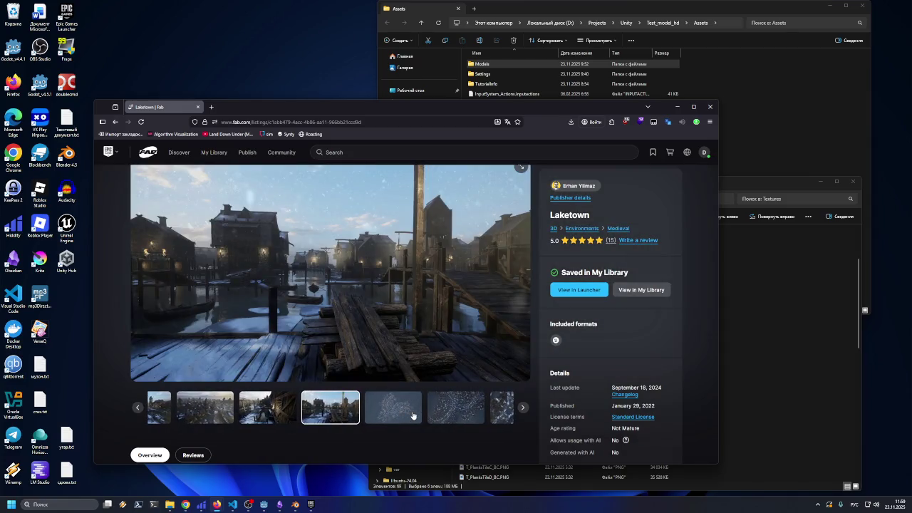
left_click(412, 415)
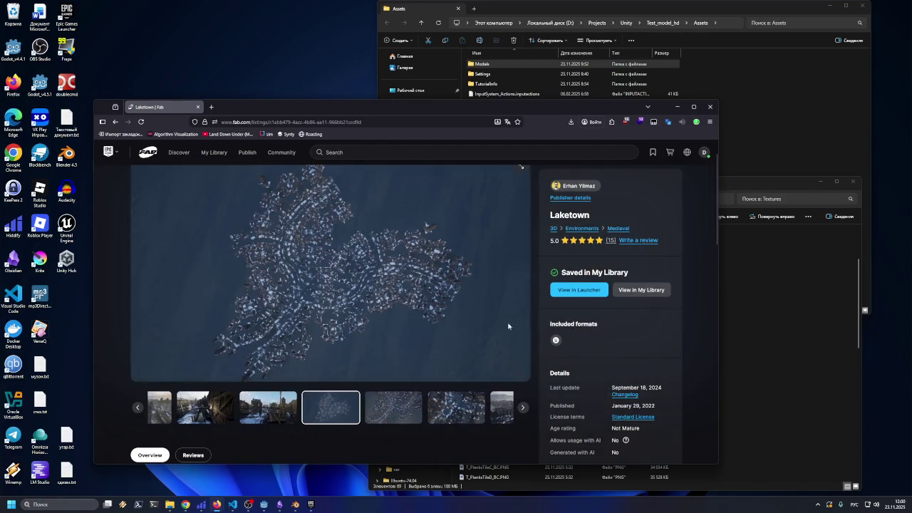
- Advance the gallery further, then return to the snowy overhead town shot
scroll(428, 356, "down", 1)
left_click(406, 364)
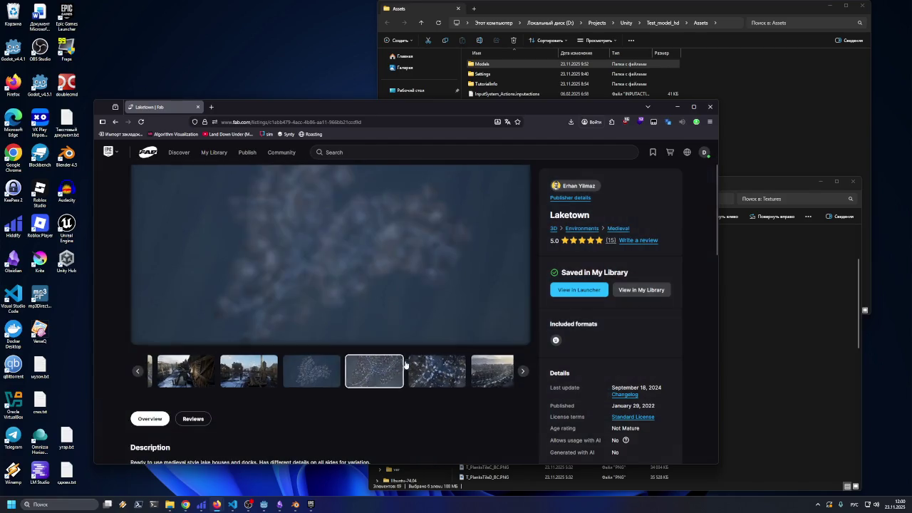
left_click(406, 364)
left_click(405, 364)
left_click(405, 365)
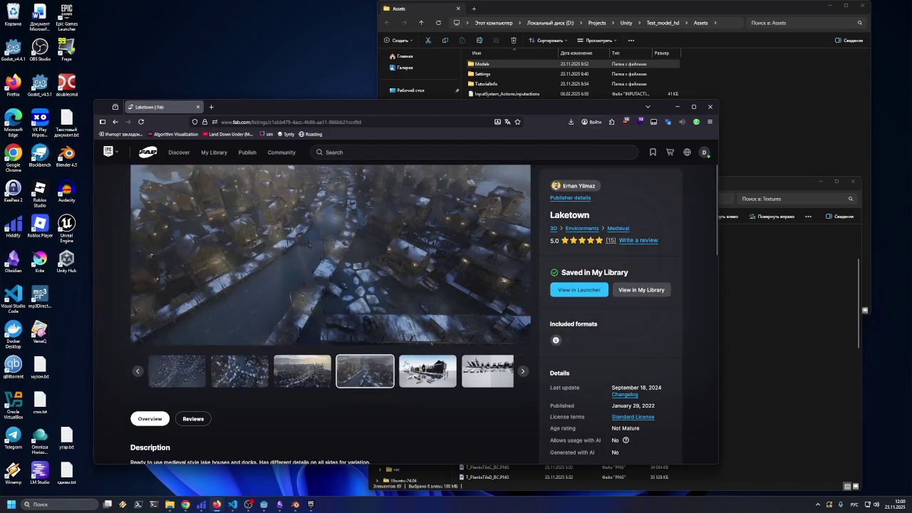
left_click(314, 365)
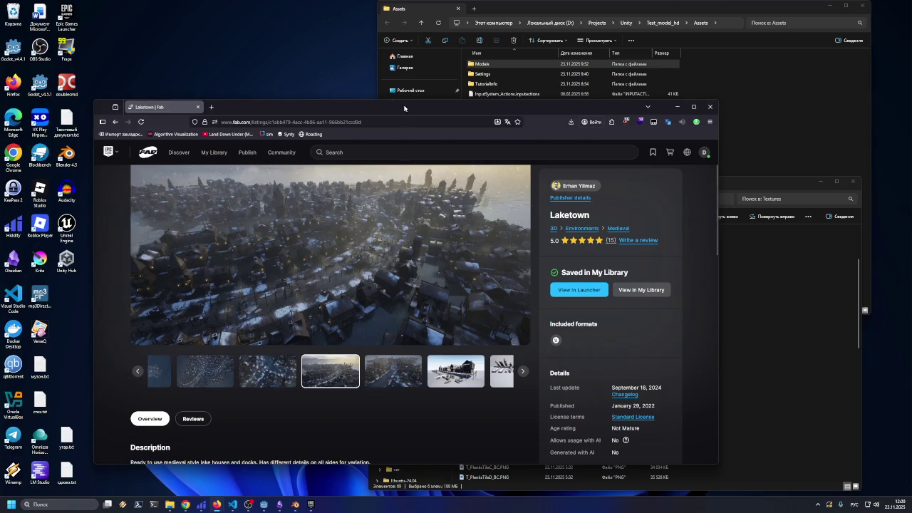
left_click_drag(324, 108, 308, 136)
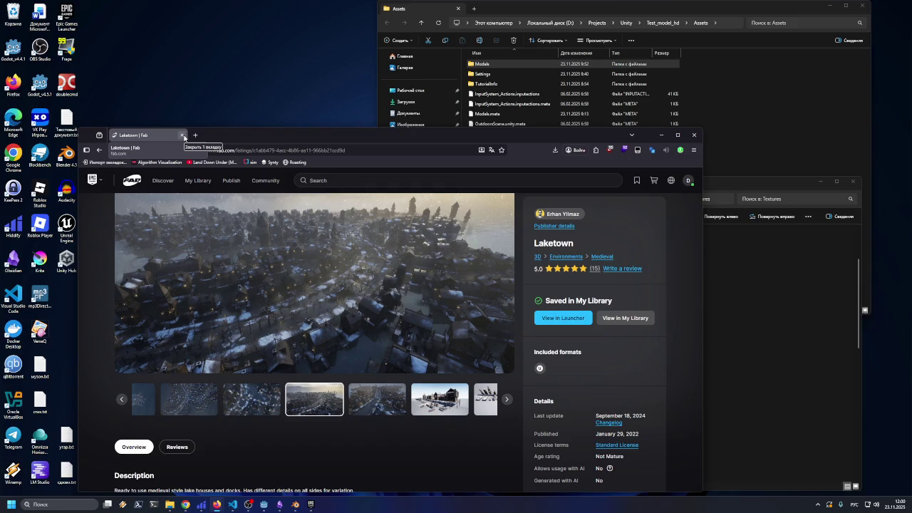
- Close the Laketown browser tab, then the Textures and Assets File Explorer windows
left_click(182, 135)
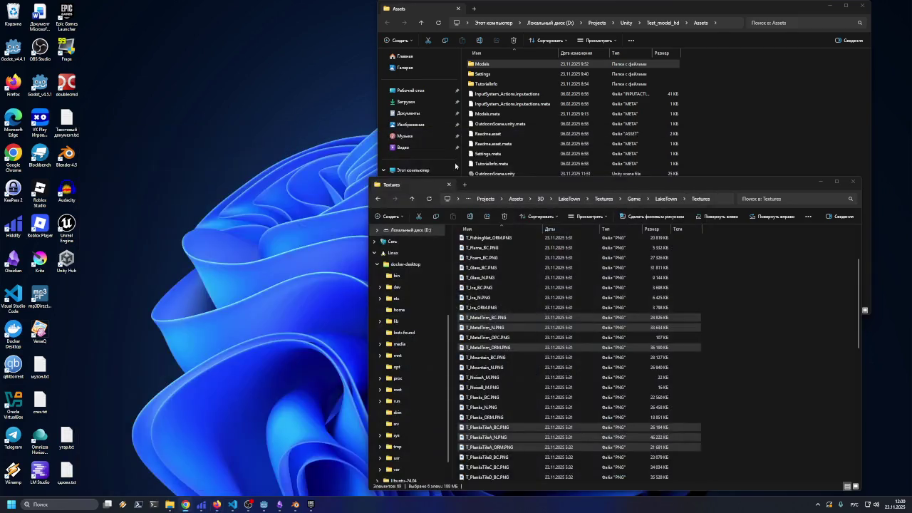
left_click_drag(592, 188, 419, 152)
left_click(582, 148)
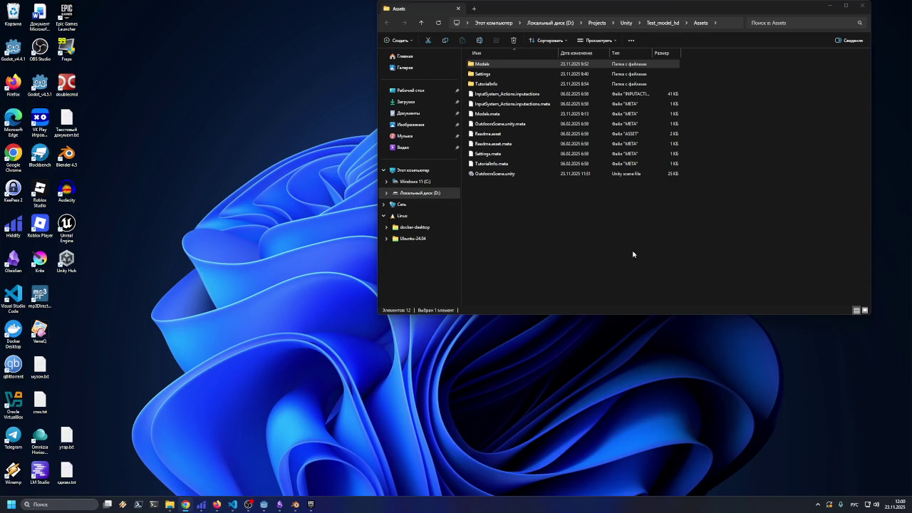
left_click(862, 5)
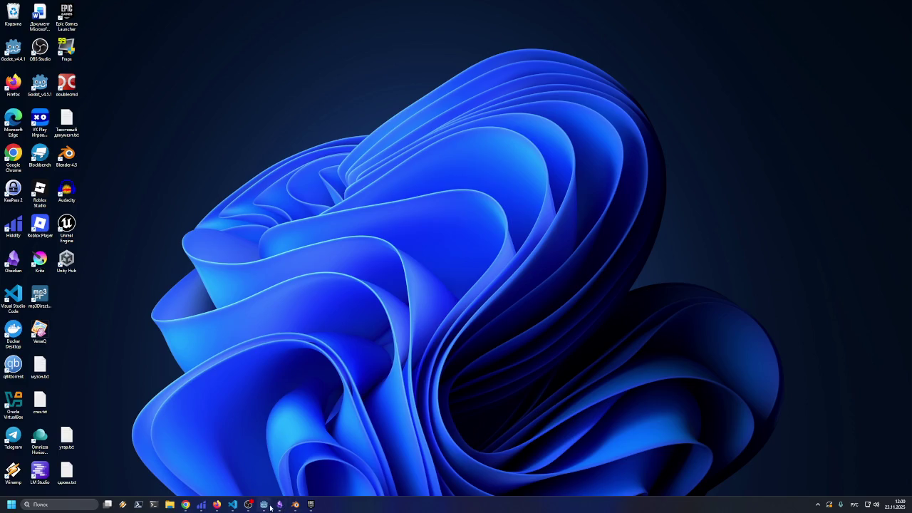
- Close Blender, discarding all changes to the untitled barrel scene instead of saving it
left_click(295, 503)
left_click(899, 4)
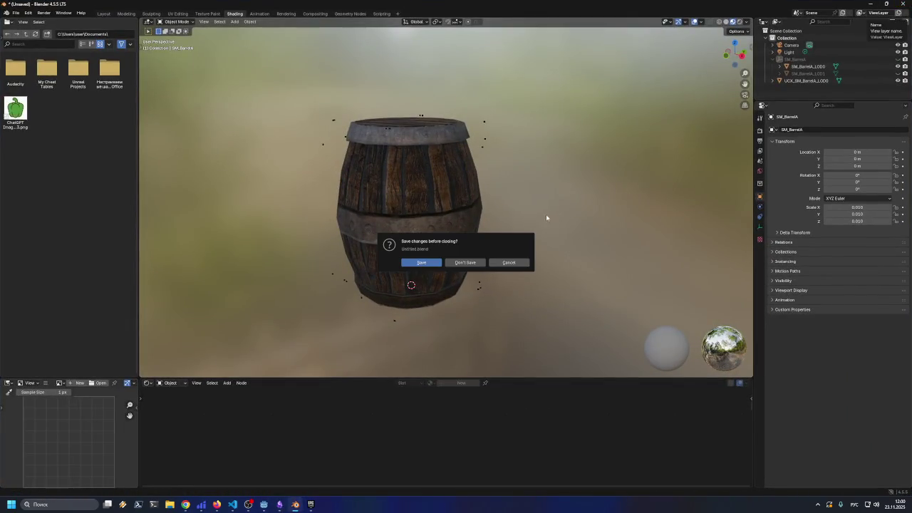
left_click(432, 263)
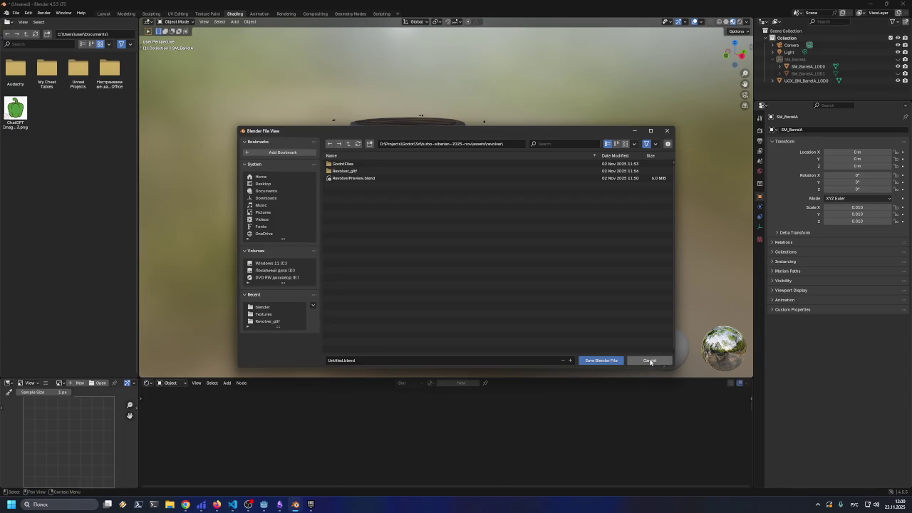
left_click(647, 361)
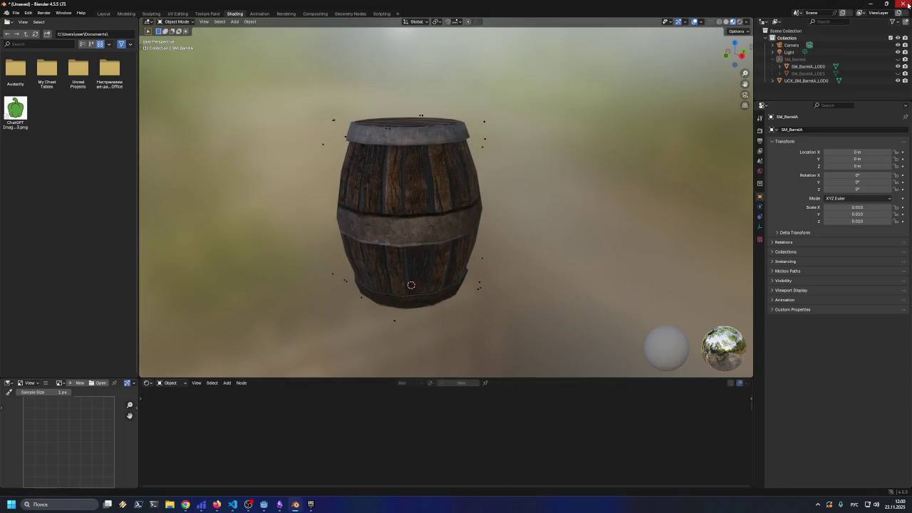
left_click(907, 4)
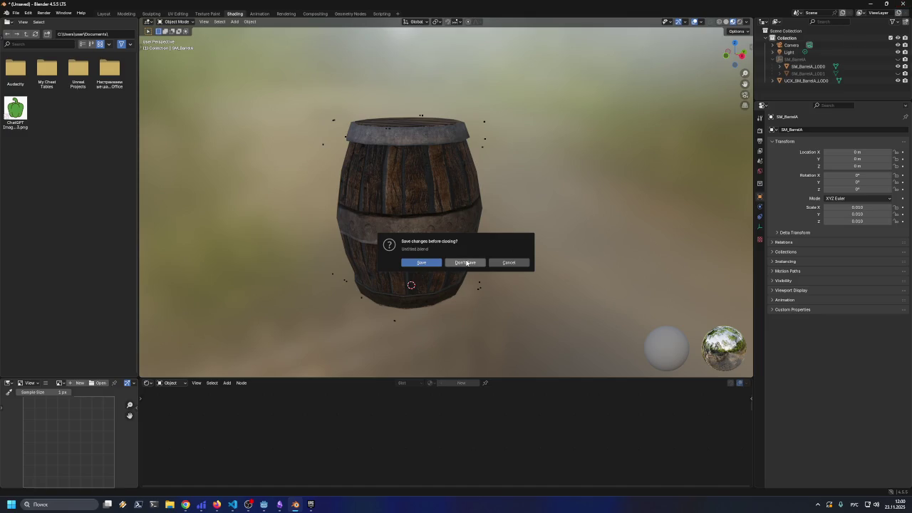
left_click(466, 263)
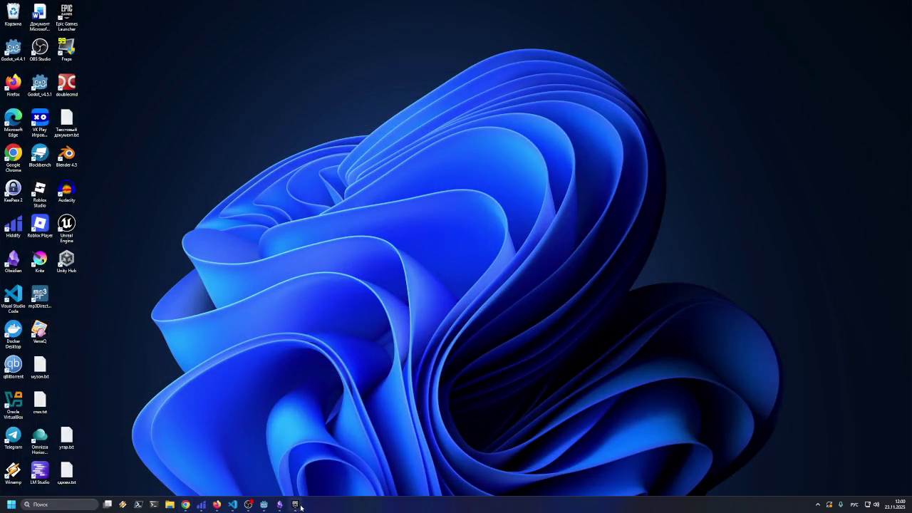
left_click(298, 505)
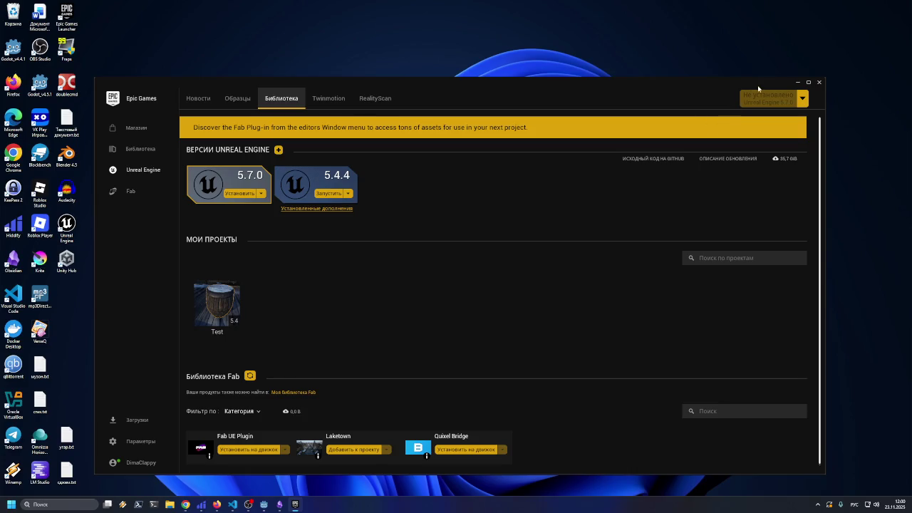
- Close the Epic Games Launcher, Obsidian and the Godot editor with level_1
left_click(819, 82)
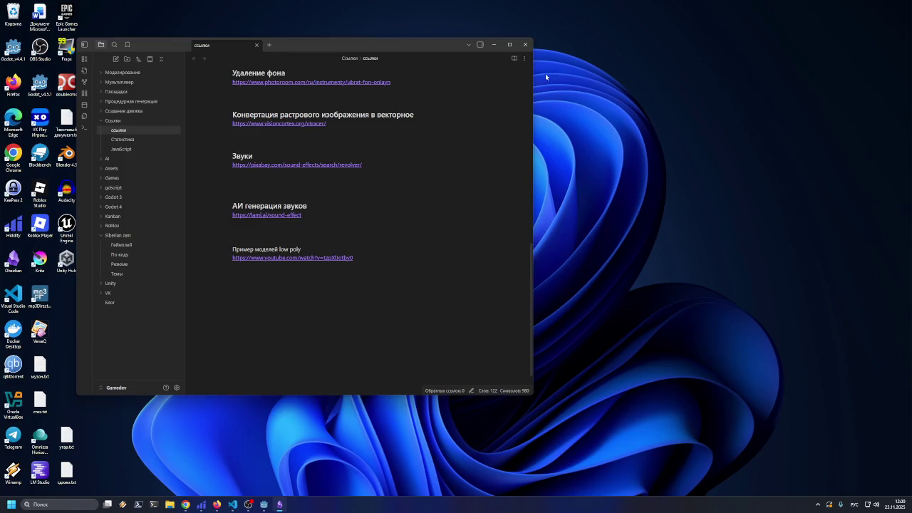
left_click(525, 44)
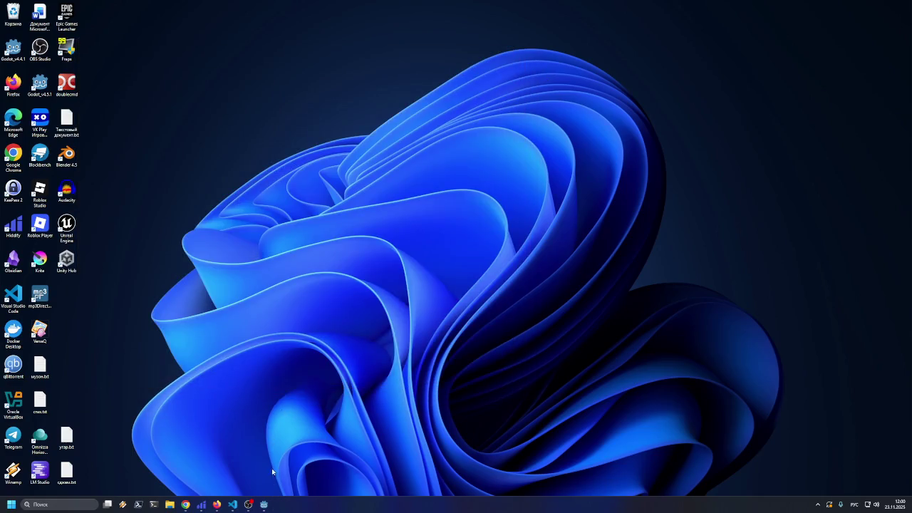
left_click(263, 505)
left_click(754, 100)
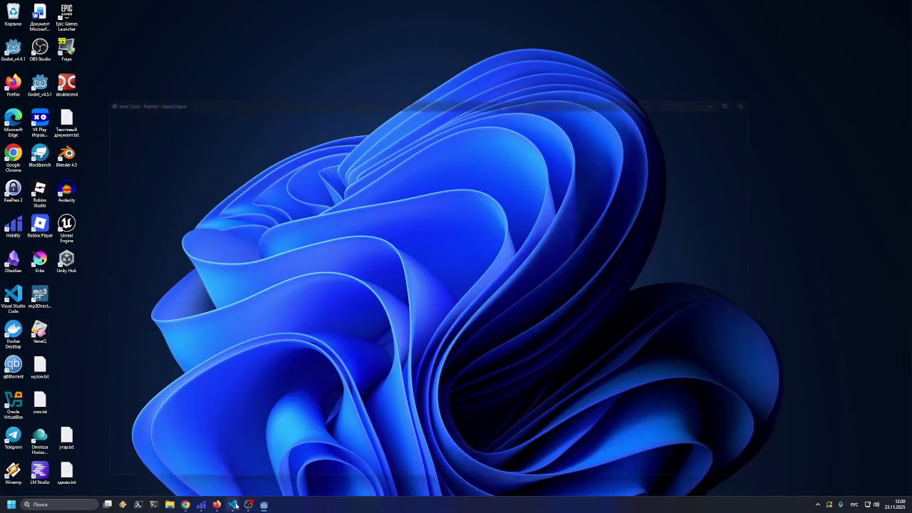
- Close both VS Code windows from the taskbar previews
mouse_move(232, 504)
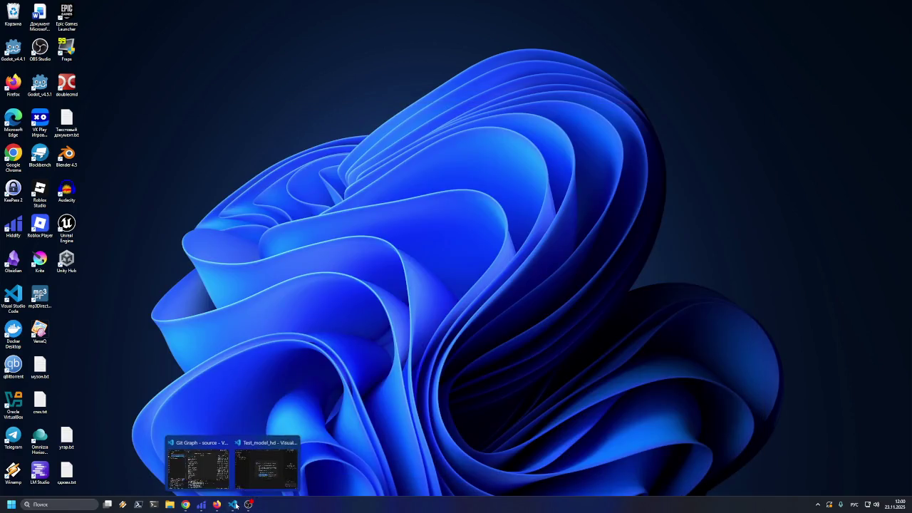
left_click(292, 446)
left_click(259, 441)
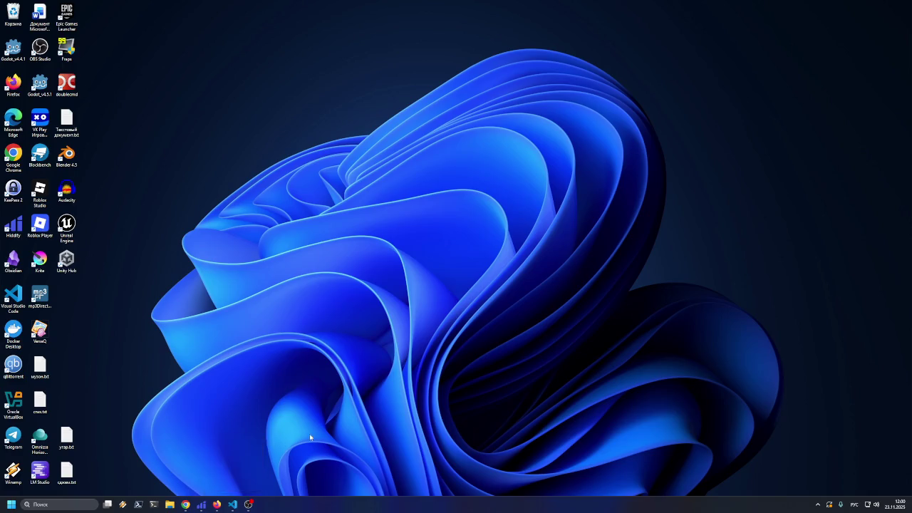